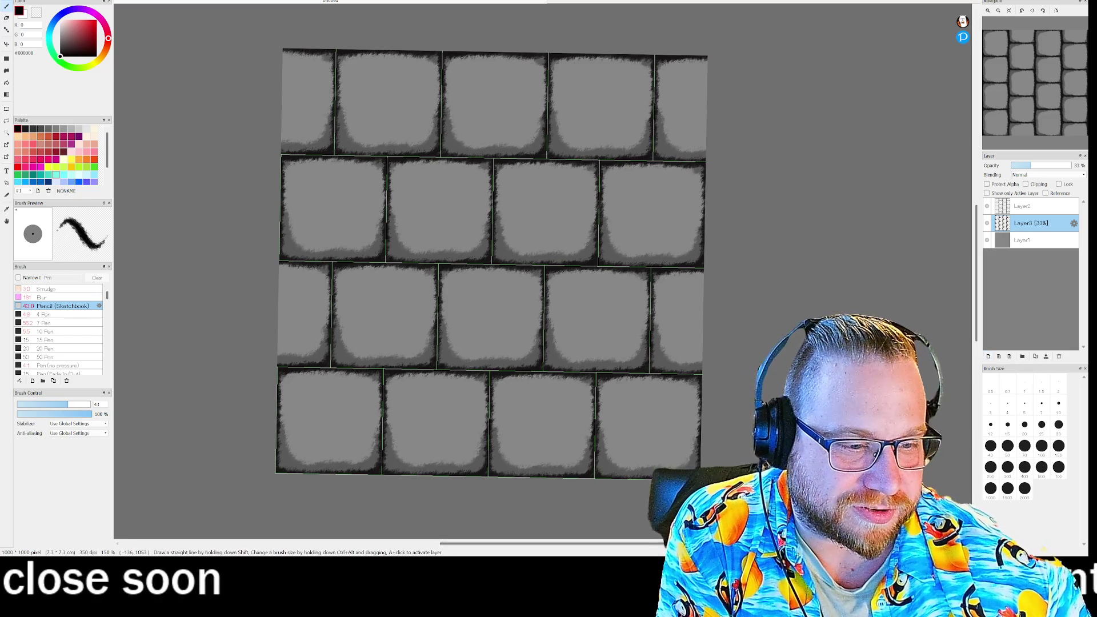
Switch from FireAlpaca to the Godot editor showing the T-Skuxy vending machine
{"action": "key", "text": "alt+Tab"}
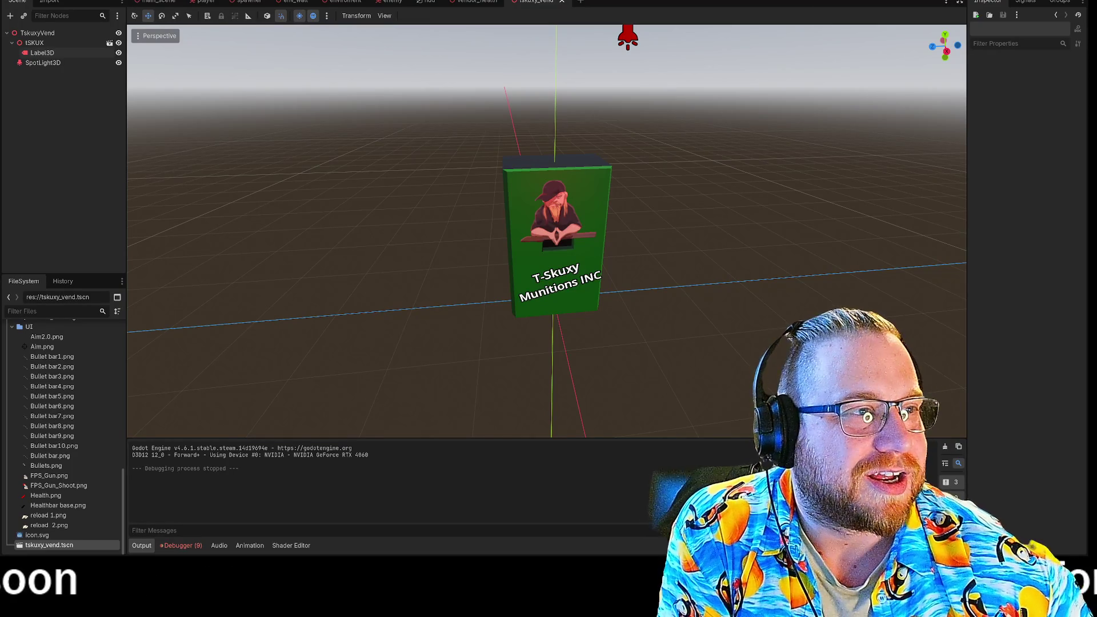
Run the game with F5 and walk forward through the grey brick corridor into the room
{"action": "key", "text": "F5"}
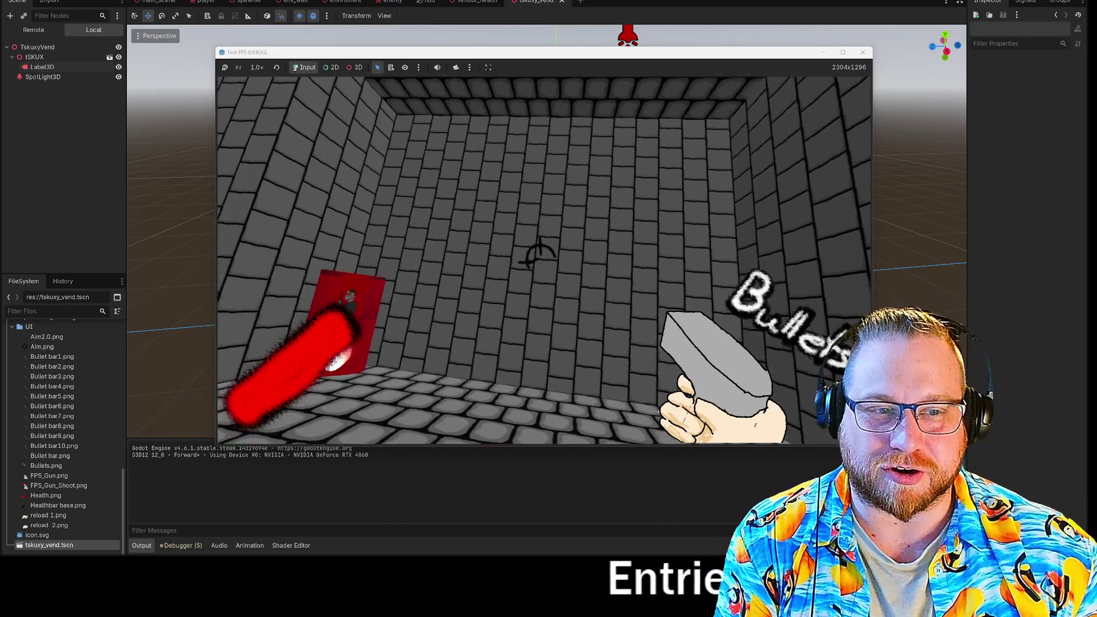
{"action": "key", "text": "w"}
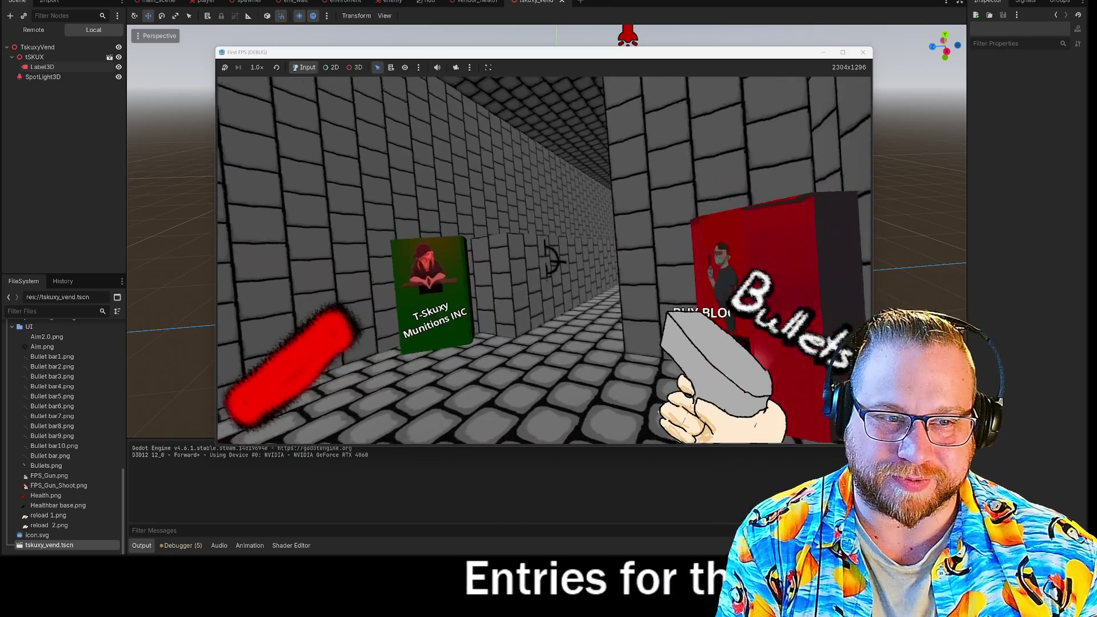
{"action": "key", "text": "w"}
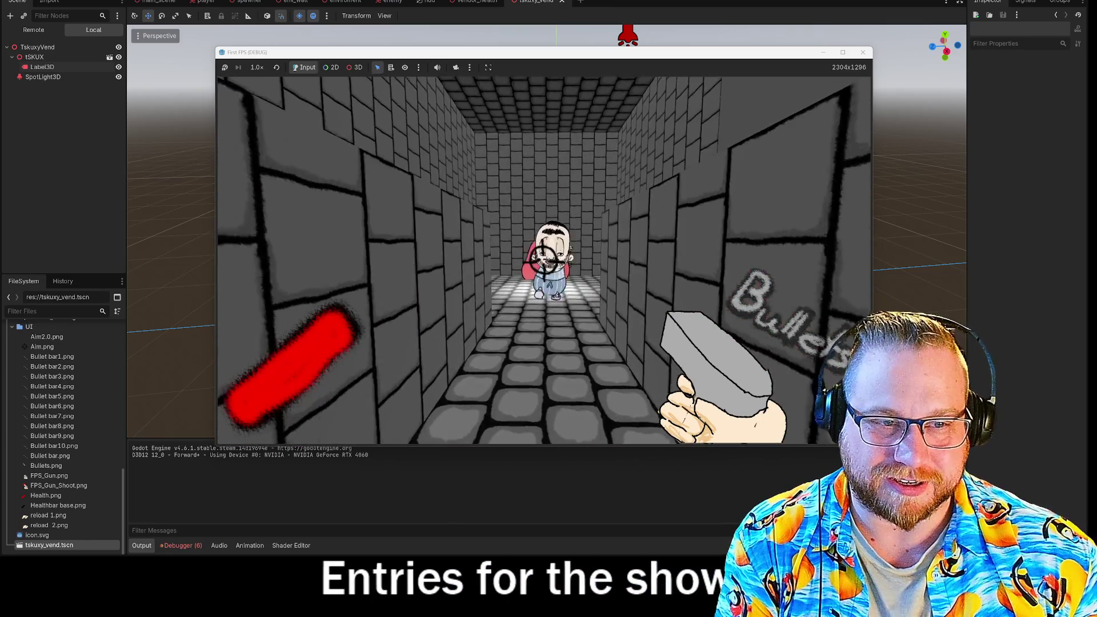
{"action": "key", "text": "w"}
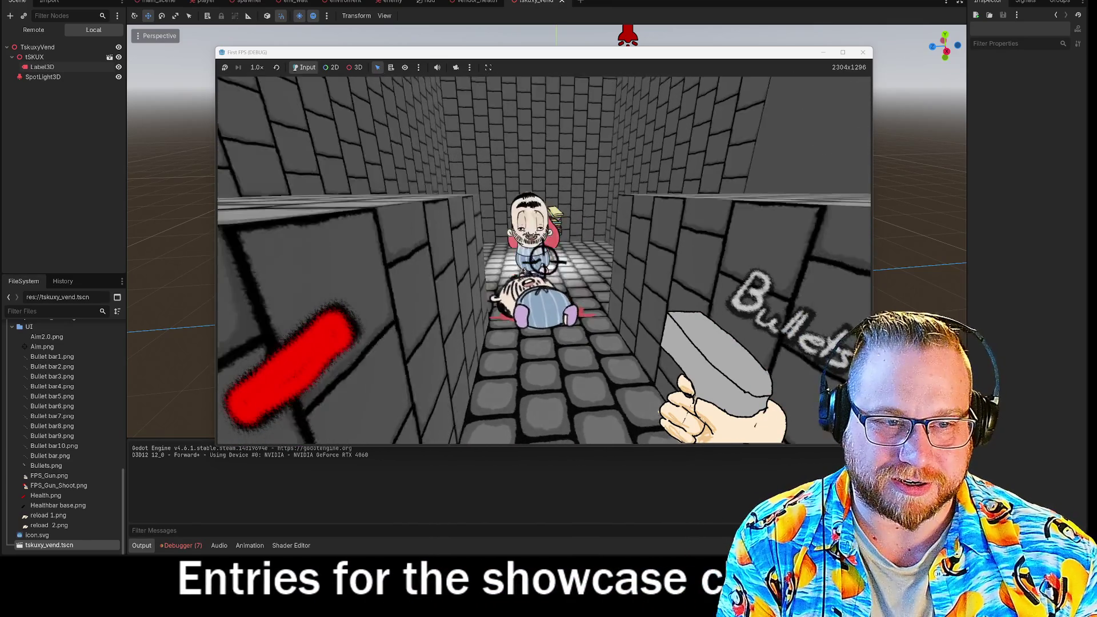
Shoot down the enemies in the room, backing off and re-approaching between shots
{"action": "left_click", "coordinate": [545, 261]}
{"action": "key", "text": "s"}
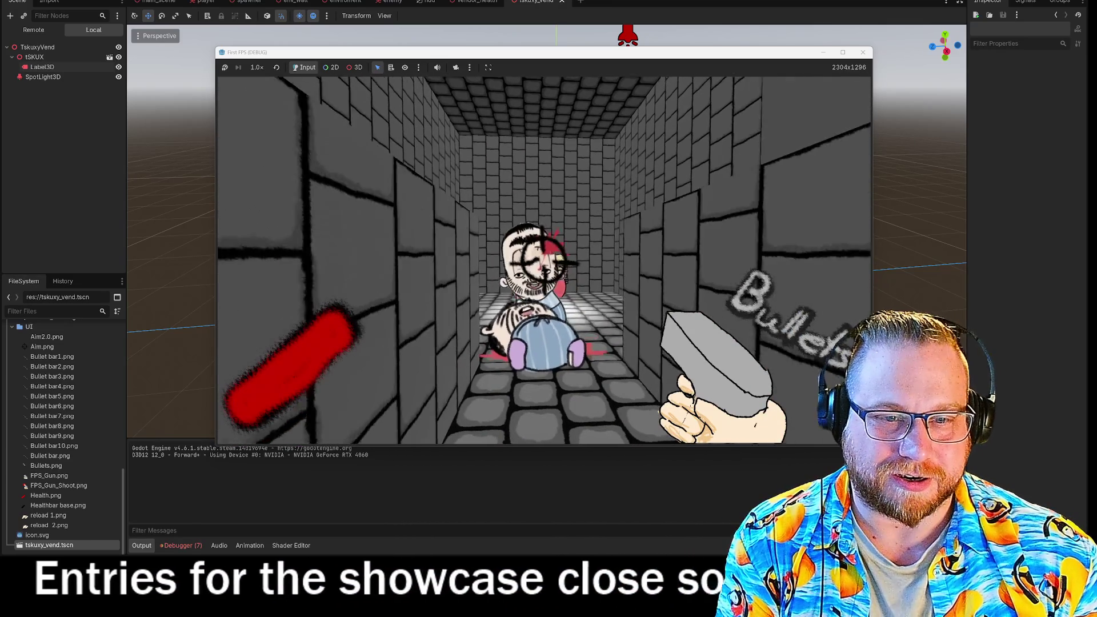
{"action": "key", "text": "w"}
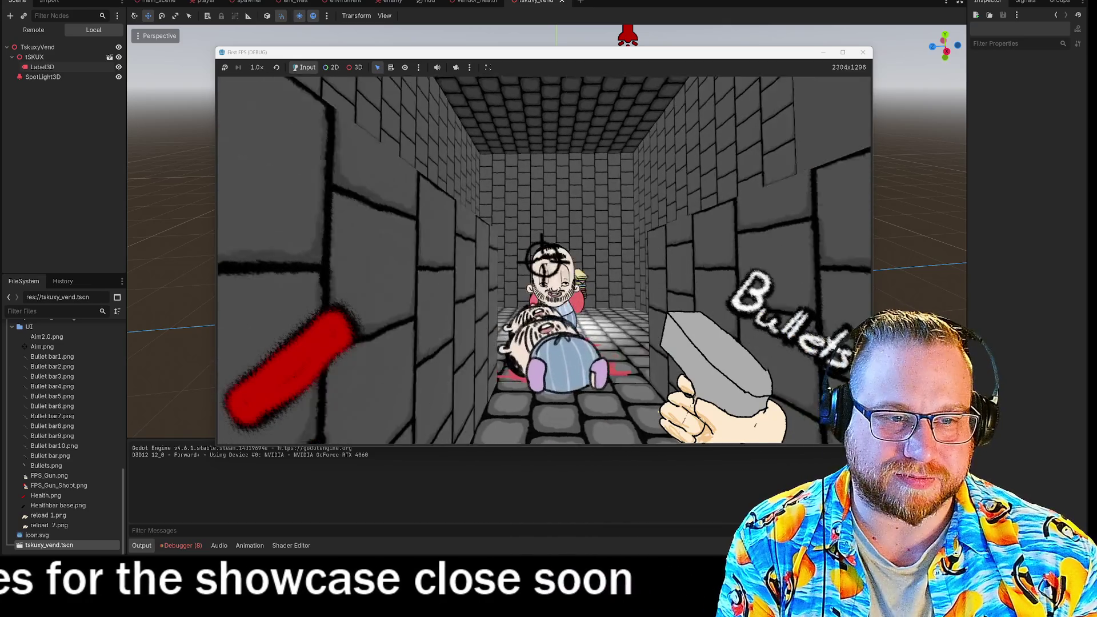
{"action": "left_click", "coordinate": [545, 262]}
{"action": "left_click", "coordinate": [545, 261]}
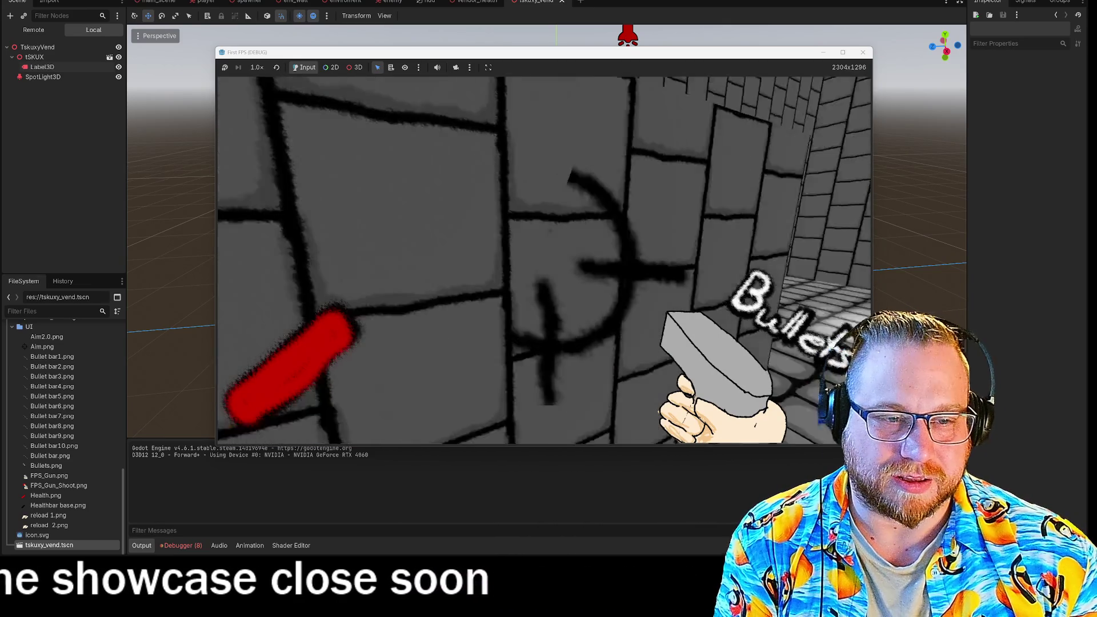
Walk down the corridor to the BUY BLOOD? vending machine, then stop the running game
{"action": "key", "text": "w"}
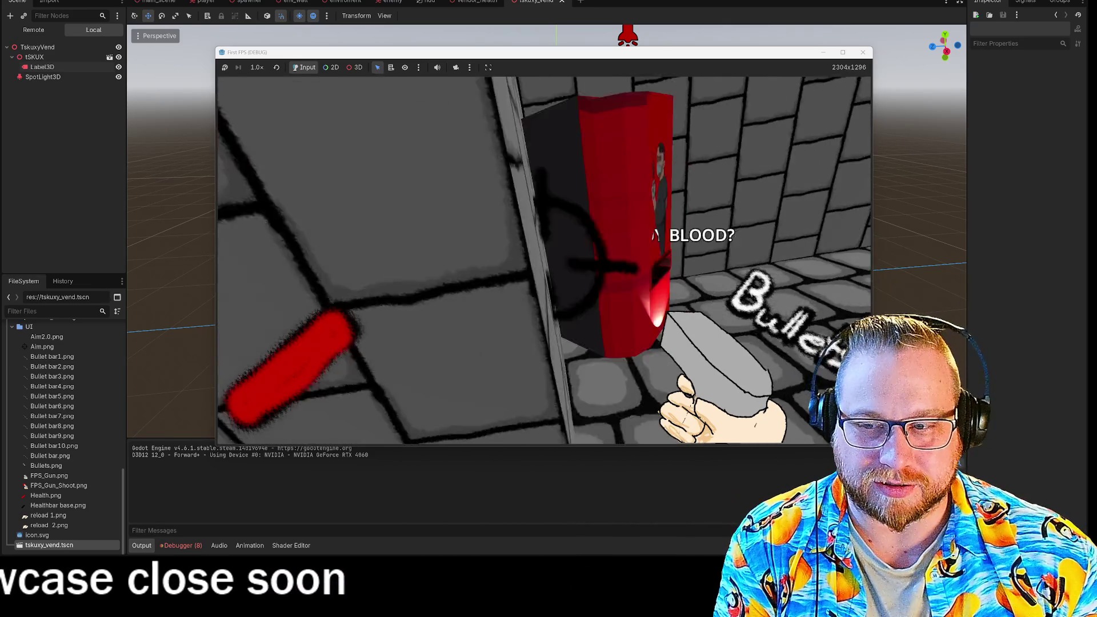
{"action": "key", "text": "w"}
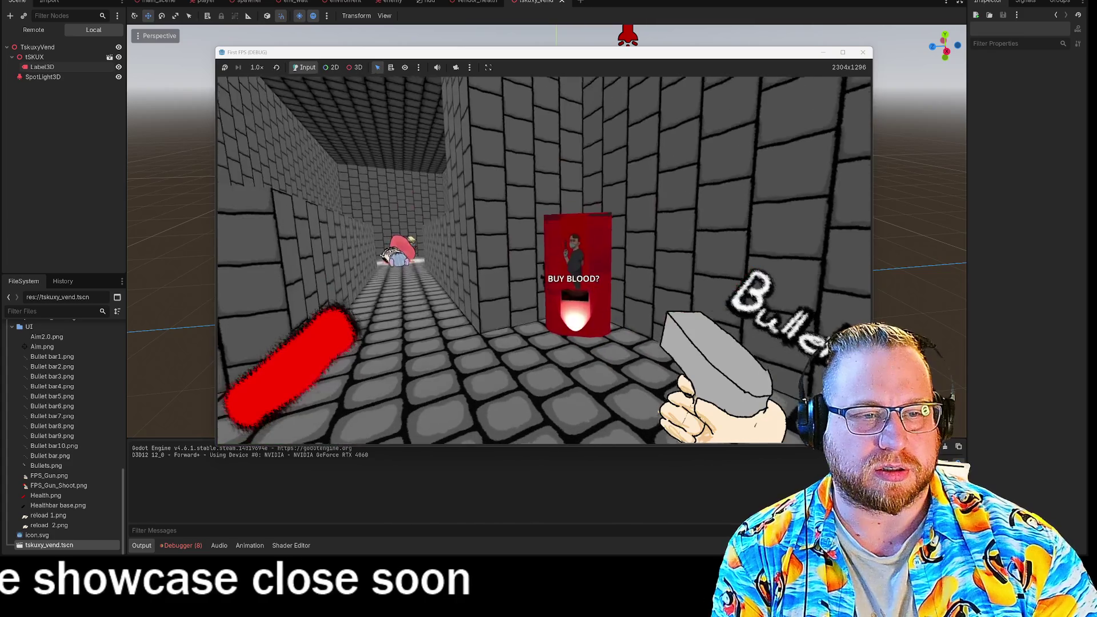
{"action": "left_click", "coordinate": [862, 53]}
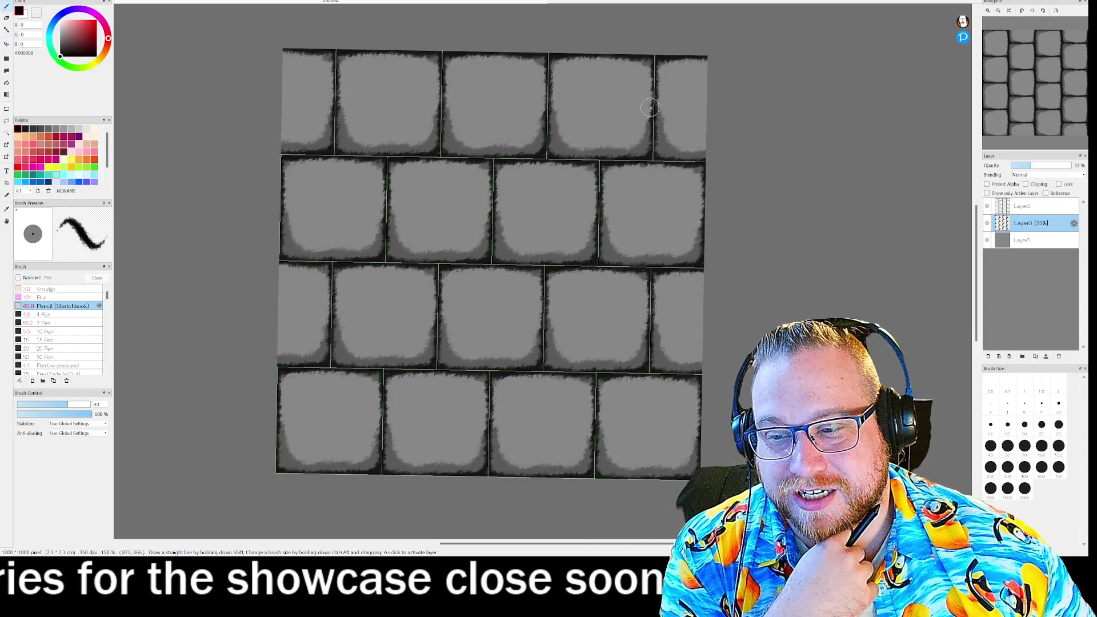
Make Layer1 active and add a new Layer4 above it in the brick texture
{"action": "left_click", "coordinate": [1021, 241]}
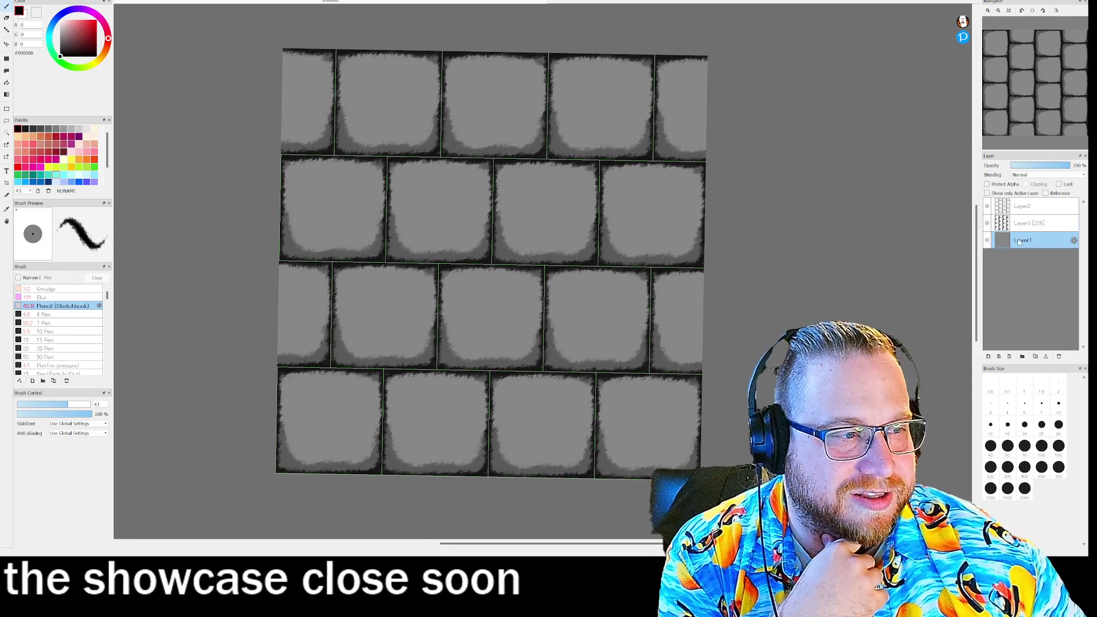
{"action": "left_click", "coordinate": [987, 356]}
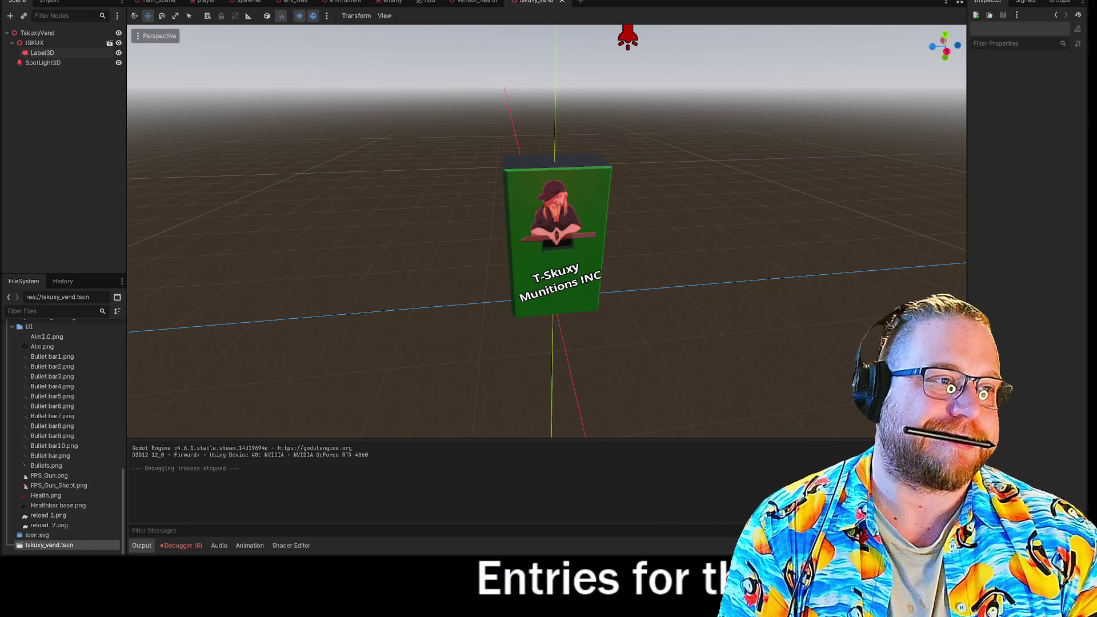
Run the game, inspect a brick wall up close and the floor, then stop the game
{"action": "key", "text": "F5"}
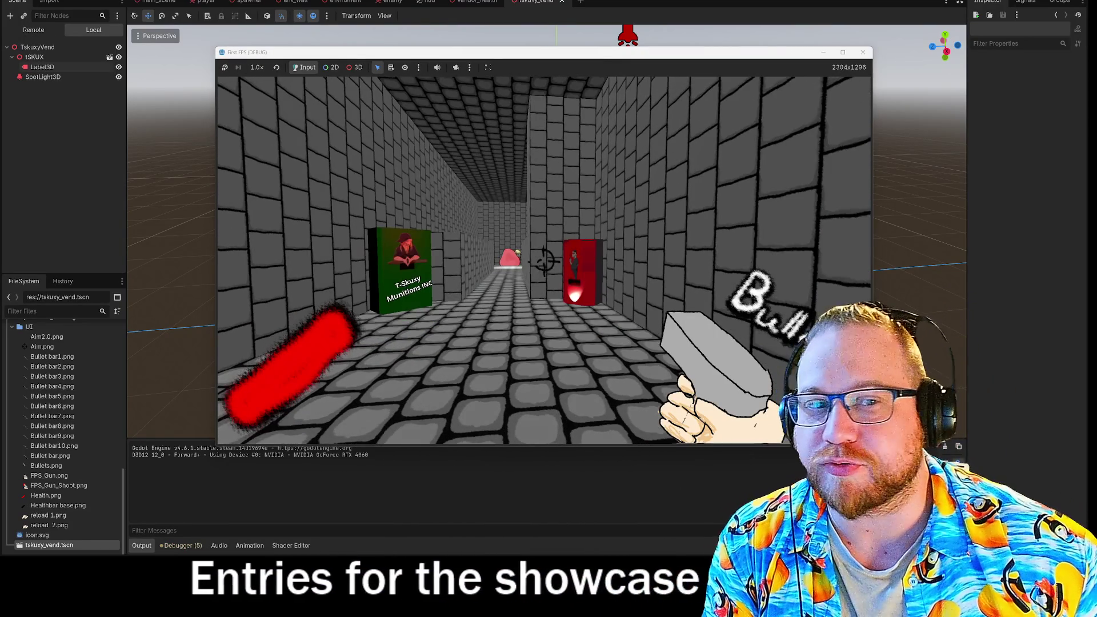
{"action": "key", "text": "w"}
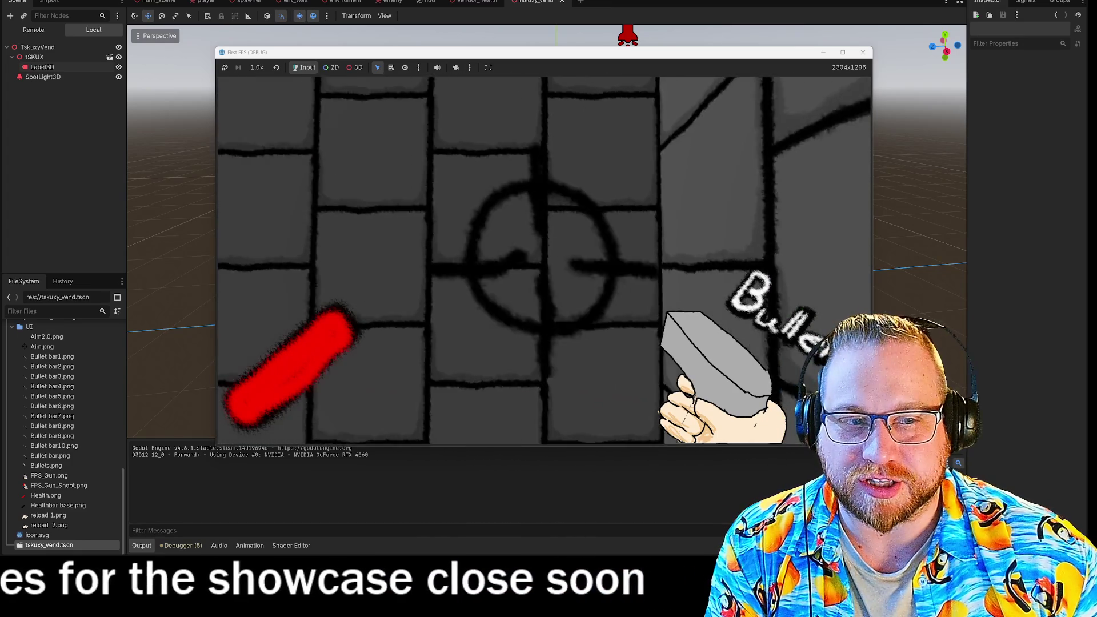
{"action": "key", "text": "s"}
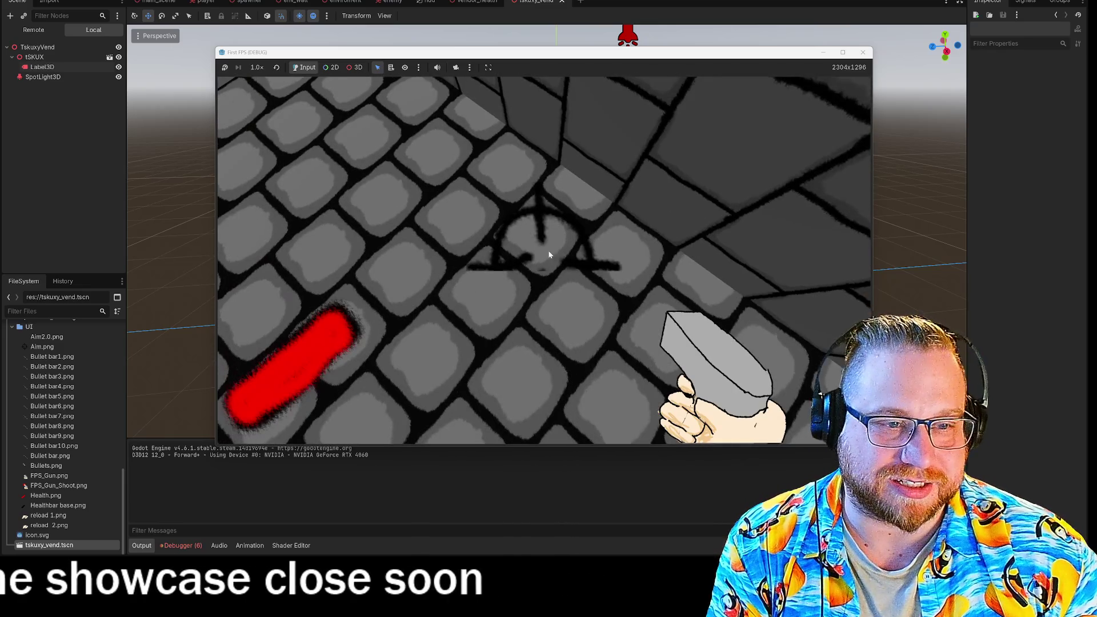
{"action": "left_click", "coordinate": [864, 52]}
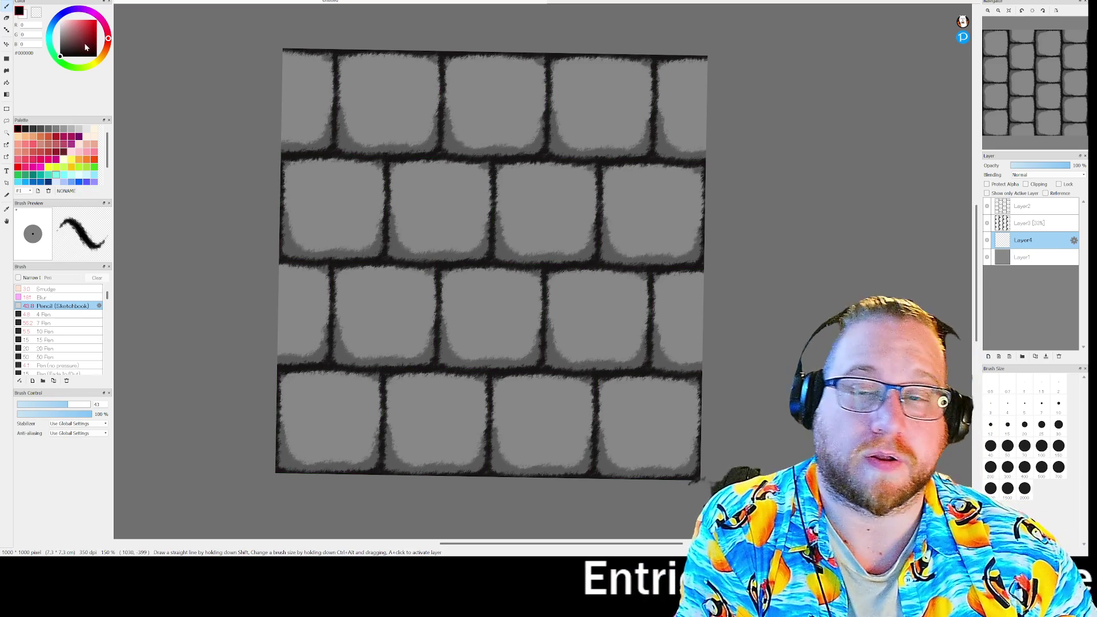
Pick pure red #FF0000, undo a first stroke, and paint the second-row brick's top edge red
{"action": "mouse_move", "coordinate": [96, 29]}
{"action": "left_mouse_down"}
{"action": "mouse_move", "coordinate": [96, 20]}
{"action": "mouse_move", "coordinate": [107, 42]}
{"action": "left_mouse_up"}
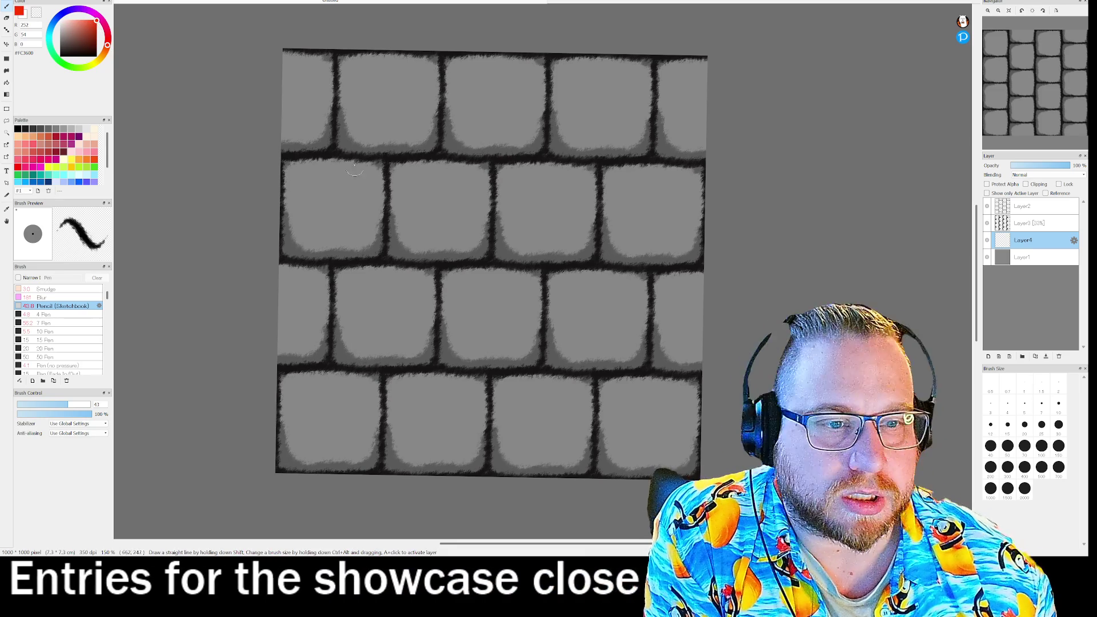
{"action": "left_click_drag", "start_coordinate": [405, 185], "coordinate": [403, 206]}
{"action": "left_click_drag", "start_coordinate": [392, 164], "coordinate": [386, 204]}
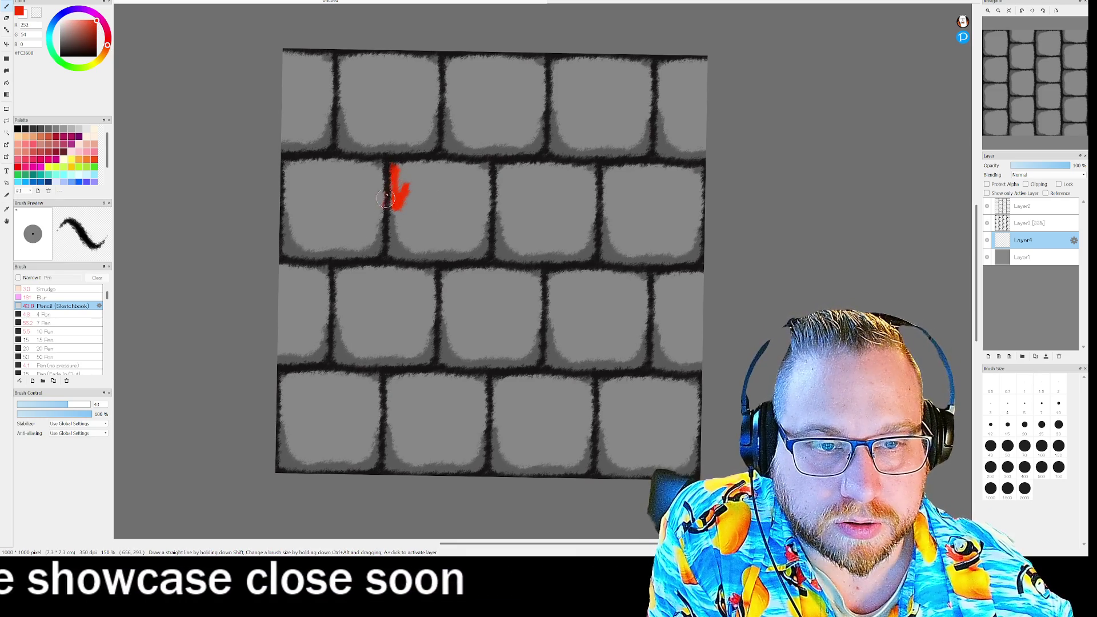
{"action": "key", "text": "ctrl+z"}
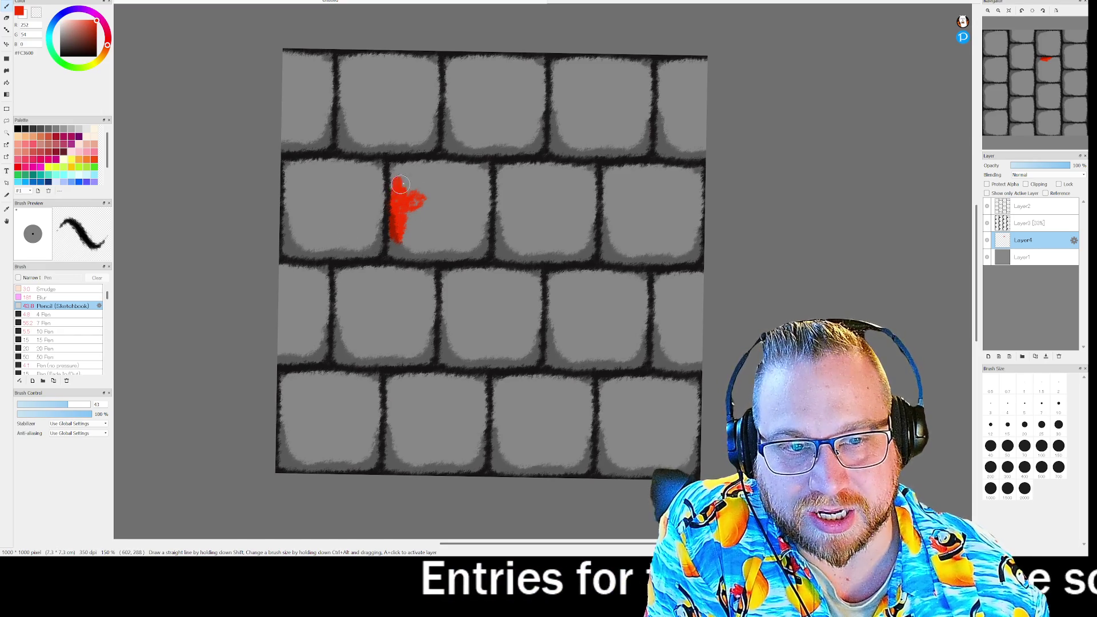
{"action": "mouse_move", "coordinate": [392, 183]}
{"action": "left_mouse_down"}
{"action": "mouse_move", "coordinate": [392, 193]}
{"action": "mouse_move", "coordinate": [444, 163]}
{"action": "mouse_move", "coordinate": [481, 166]}
{"action": "mouse_move", "coordinate": [486, 252]}
{"action": "left_mouse_up"}
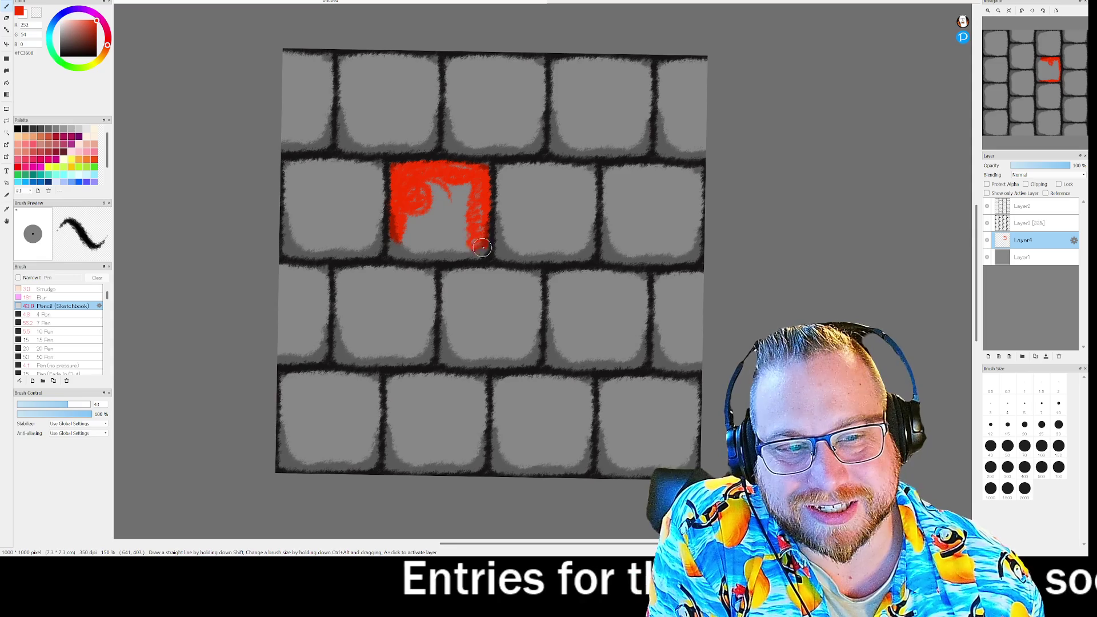
Fill the second-row brick's remaining grey solid red and start a third-row brick
{"action": "left_click_drag", "start_coordinate": [483, 252], "coordinate": [398, 251]}
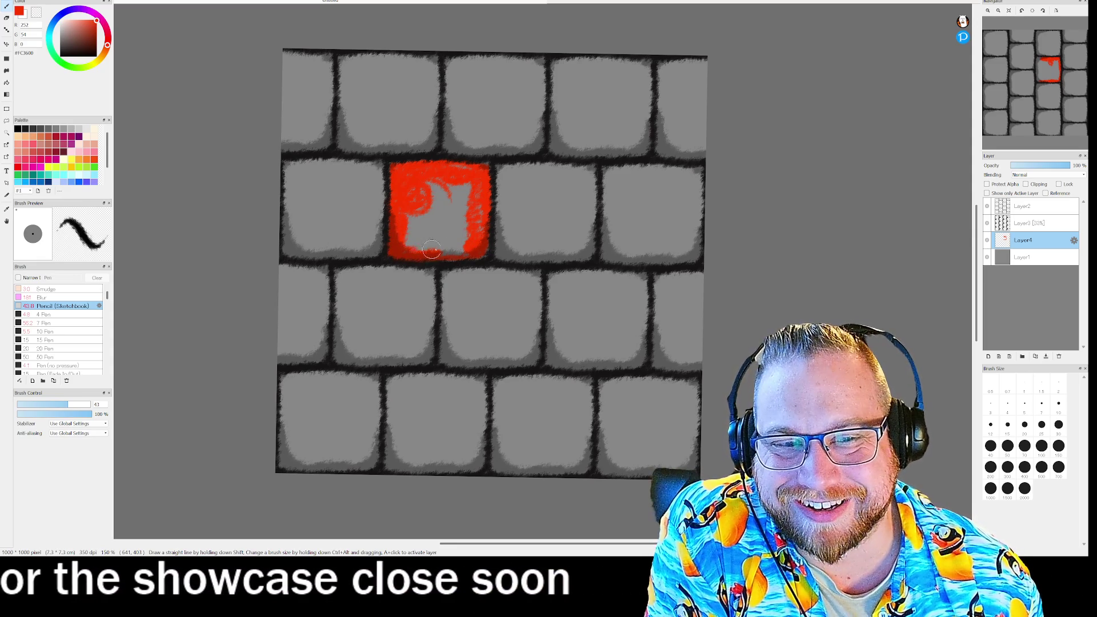
{"action": "mouse_move", "coordinate": [421, 246]}
{"action": "left_mouse_down"}
{"action": "mouse_move", "coordinate": [398, 244]}
{"action": "mouse_move", "coordinate": [414, 193]}
{"action": "mouse_move", "coordinate": [438, 176]}
{"action": "left_mouse_up"}
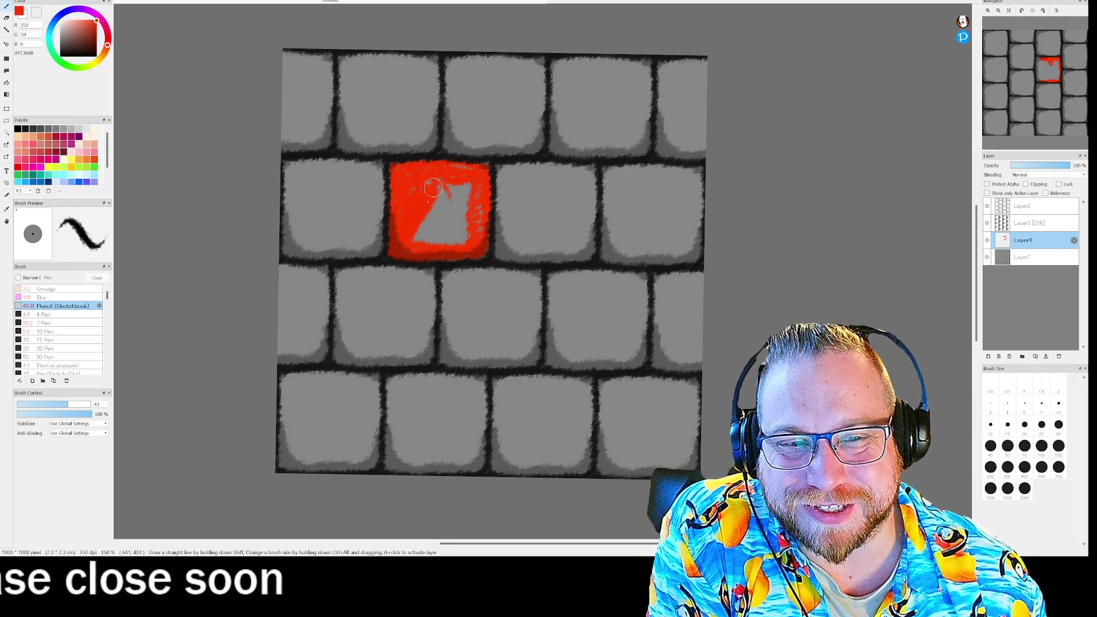
{"action": "left_click_drag", "start_coordinate": [411, 237], "coordinate": [426, 224]}
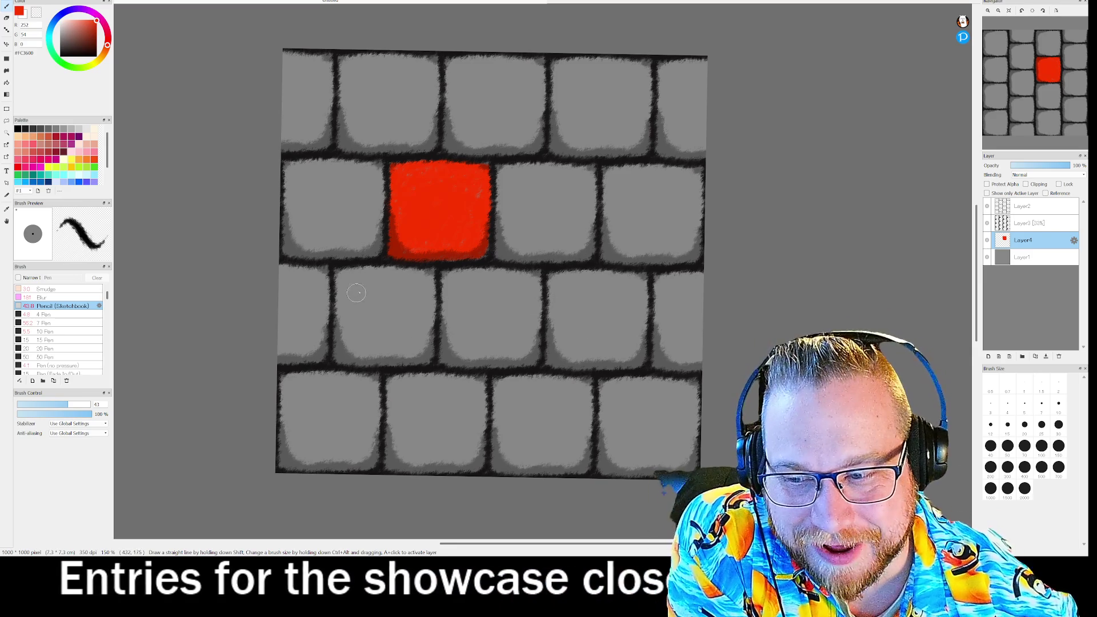
{"action": "mouse_move", "coordinate": [389, 297]}
{"action": "left_mouse_down"}
{"action": "mouse_move", "coordinate": [343, 273]}
{"action": "mouse_move", "coordinate": [337, 361]}
{"action": "left_mouse_up"}
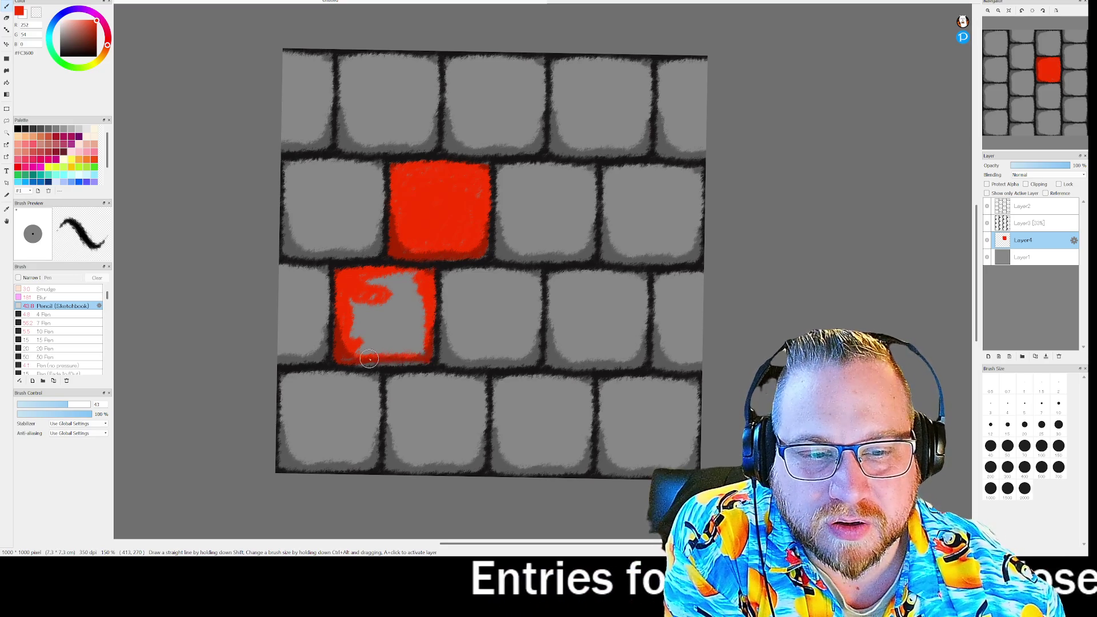
Fill the third-row brick below-left of the first one solid red
{"action": "left_click_drag", "start_coordinate": [349, 361], "coordinate": [370, 277]}
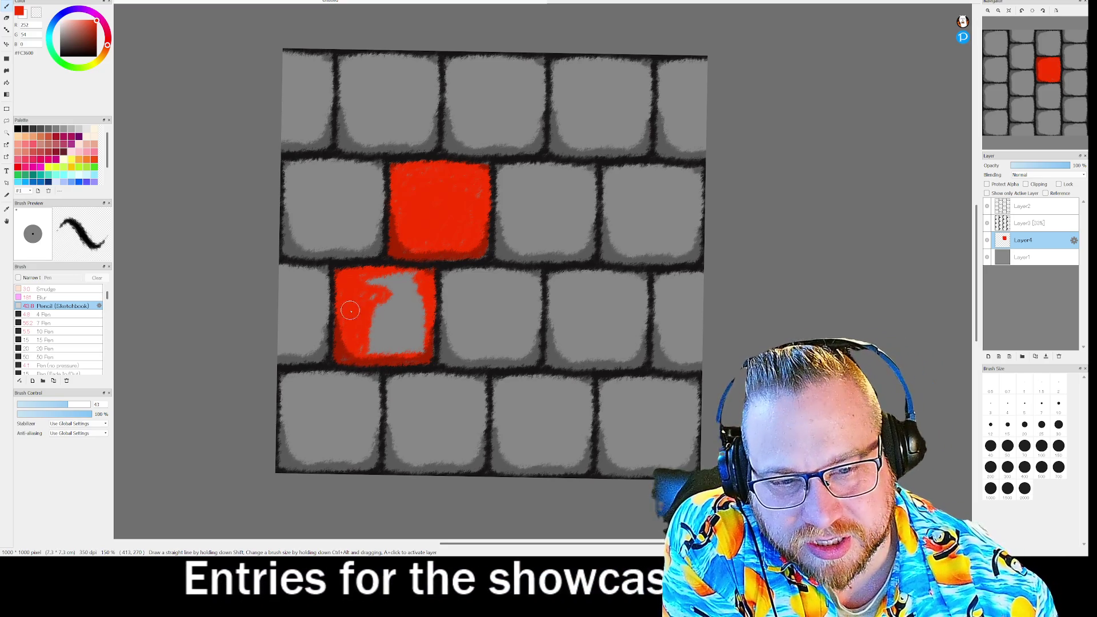
{"action": "mouse_move", "coordinate": [380, 296]}
{"action": "left_mouse_down"}
{"action": "mouse_move", "coordinate": [380, 332]}
{"action": "mouse_move", "coordinate": [387, 305]}
{"action": "mouse_move", "coordinate": [389, 319]}
{"action": "mouse_move", "coordinate": [378, 350]}
{"action": "mouse_move", "coordinate": [391, 342]}
{"action": "left_mouse_up"}
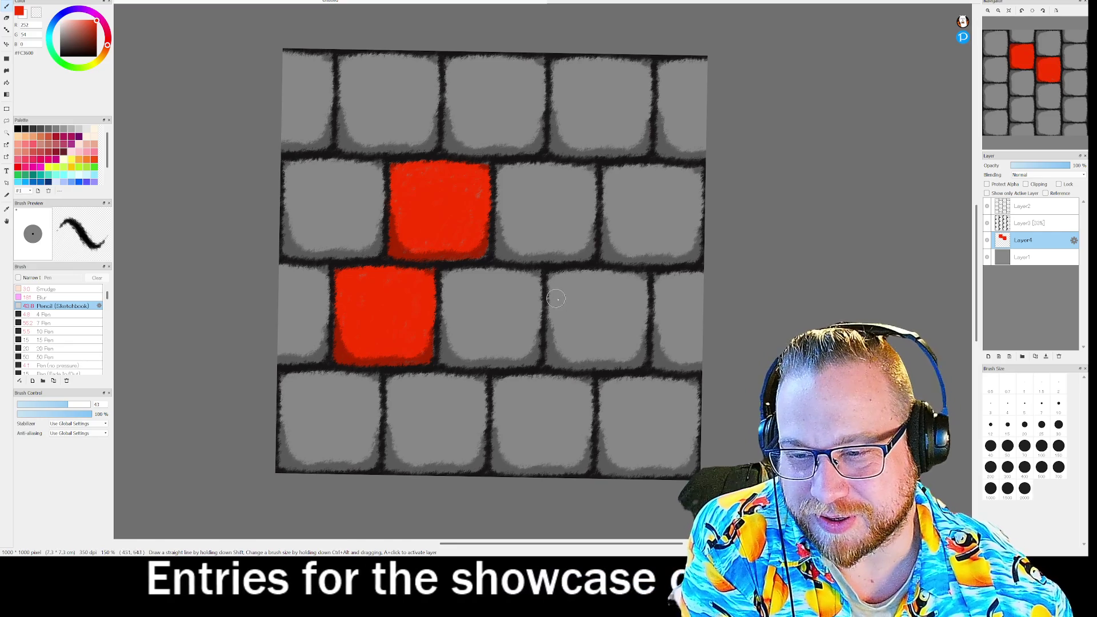
Paint a third middle-row brick solid red, then fade the red bricks layer to partial opacity
{"action": "mouse_move", "coordinate": [574, 286]}
{"action": "left_mouse_down"}
{"action": "mouse_move", "coordinate": [553, 288]}
{"action": "mouse_move", "coordinate": [575, 272]}
{"action": "mouse_move", "coordinate": [547, 360]}
{"action": "left_mouse_up"}
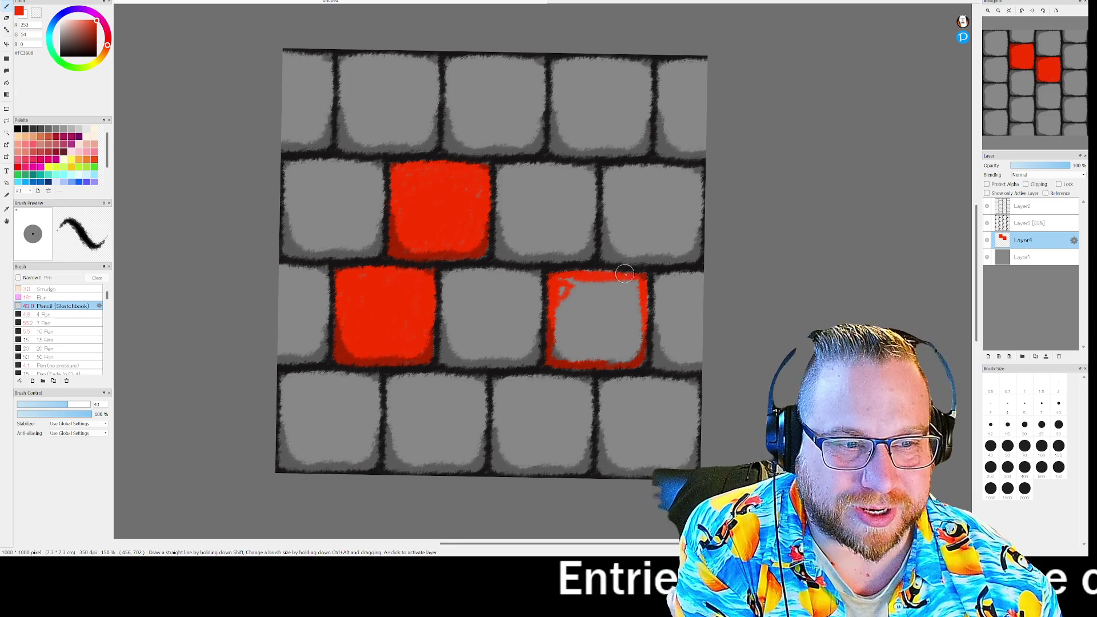
{"action": "left_click_drag", "start_coordinate": [574, 283], "coordinate": [554, 354]}
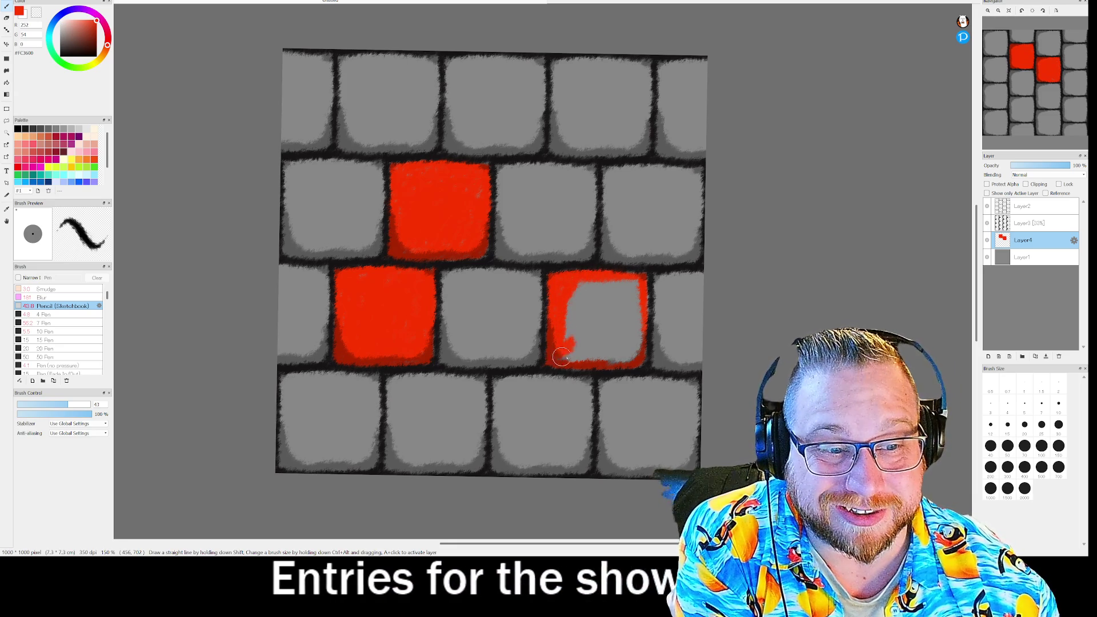
{"action": "left_click_drag", "start_coordinate": [583, 287], "coordinate": [638, 353]}
{"action": "mouse_move", "coordinate": [582, 303]}
{"action": "left_mouse_down"}
{"action": "mouse_move", "coordinate": [632, 361]}
{"action": "mouse_move", "coordinate": [611, 293]}
{"action": "left_mouse_up"}
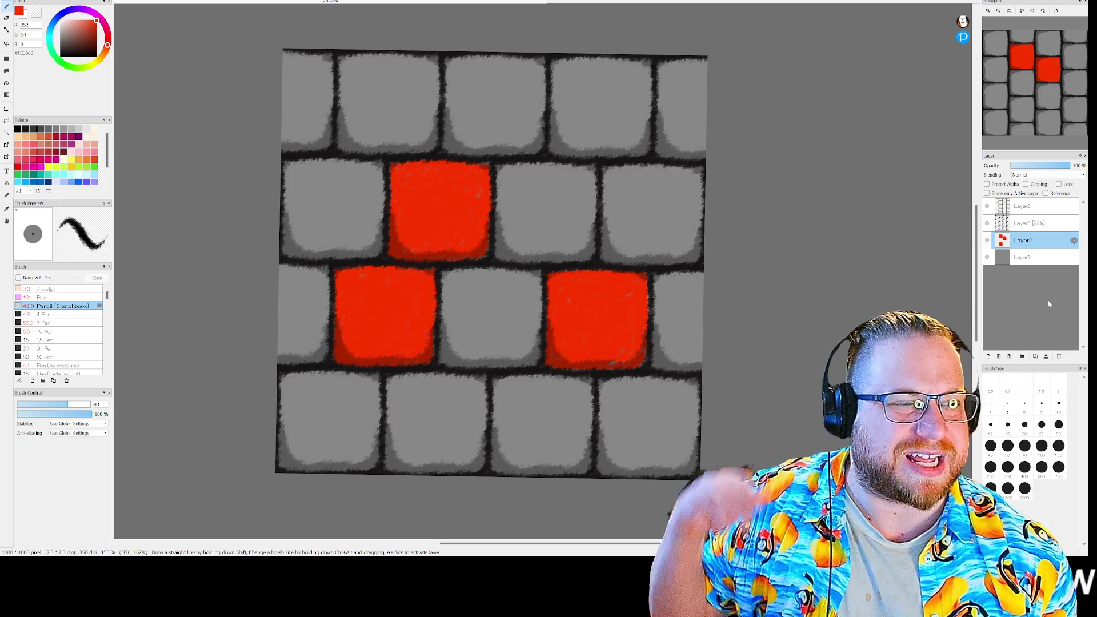
{"action": "left_click_drag", "start_coordinate": [1064, 167], "coordinate": [1043, 168]}
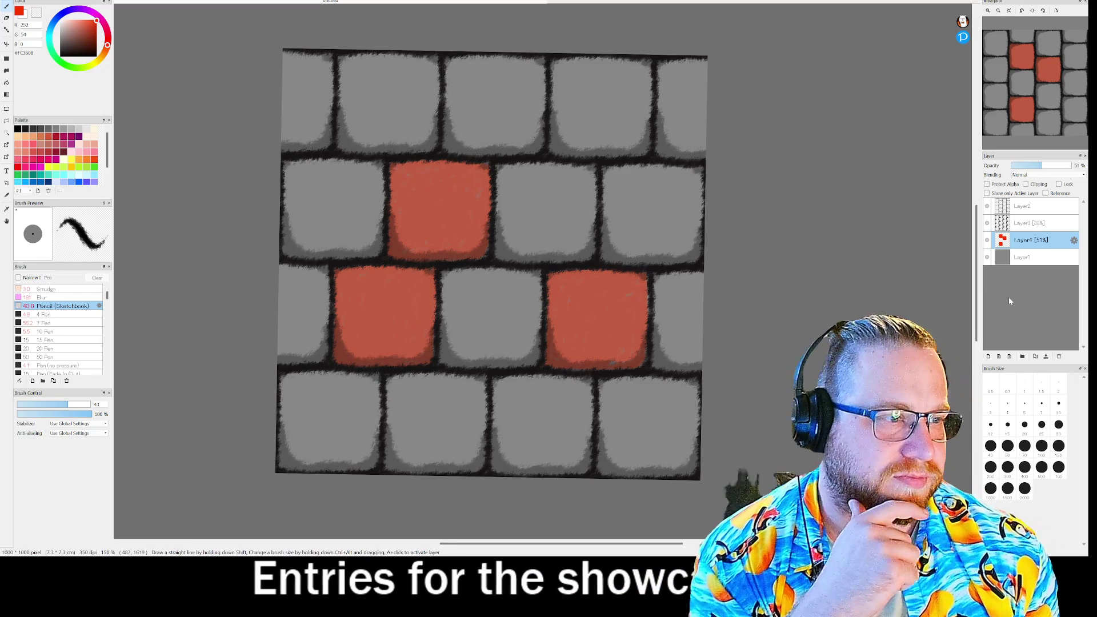
Add a fresh empty Layer5 above the half-faded red bricks layer
{"action": "left_click", "coordinate": [987, 356]}
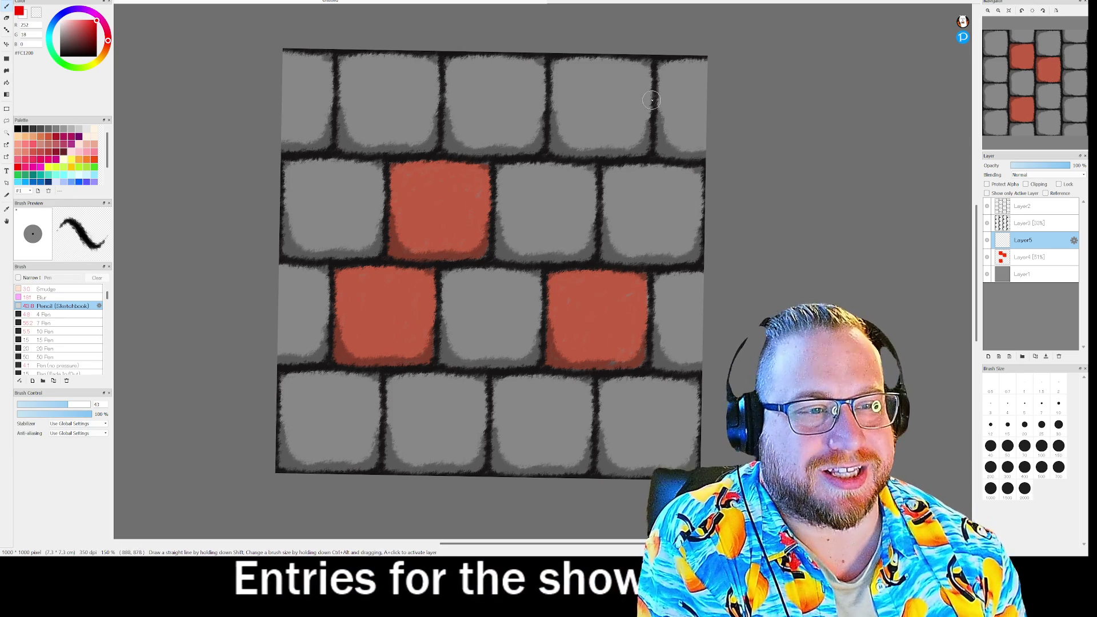
Paint the top-right and top-left corner bricks solid red on Layer5
{"action": "mouse_move", "coordinate": [670, 63]}
{"action": "left_mouse_down"}
{"action": "mouse_move", "coordinate": [660, 85]}
{"action": "mouse_move", "coordinate": [667, 154]}
{"action": "mouse_move", "coordinate": [713, 154]}
{"action": "mouse_move", "coordinate": [662, 137]}
{"action": "mouse_move", "coordinate": [675, 101]}
{"action": "left_mouse_up"}
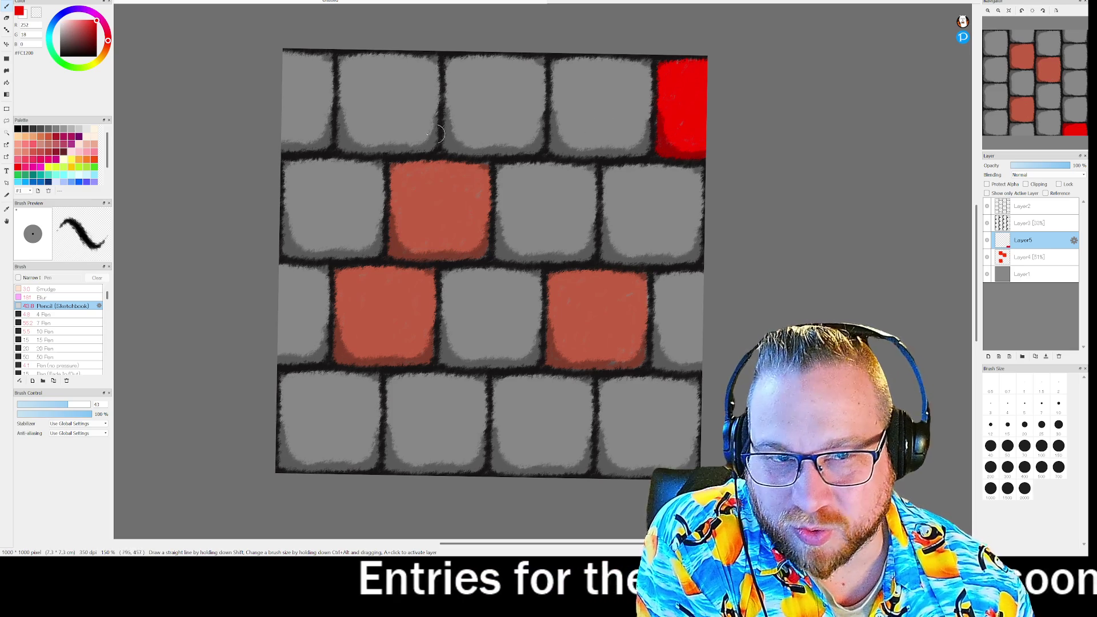
{"action": "mouse_move", "coordinate": [313, 71]}
{"action": "left_mouse_down"}
{"action": "mouse_move", "coordinate": [289, 129]}
{"action": "mouse_move", "coordinate": [326, 140]}
{"action": "mouse_move", "coordinate": [292, 56]}
{"action": "left_mouse_up"}
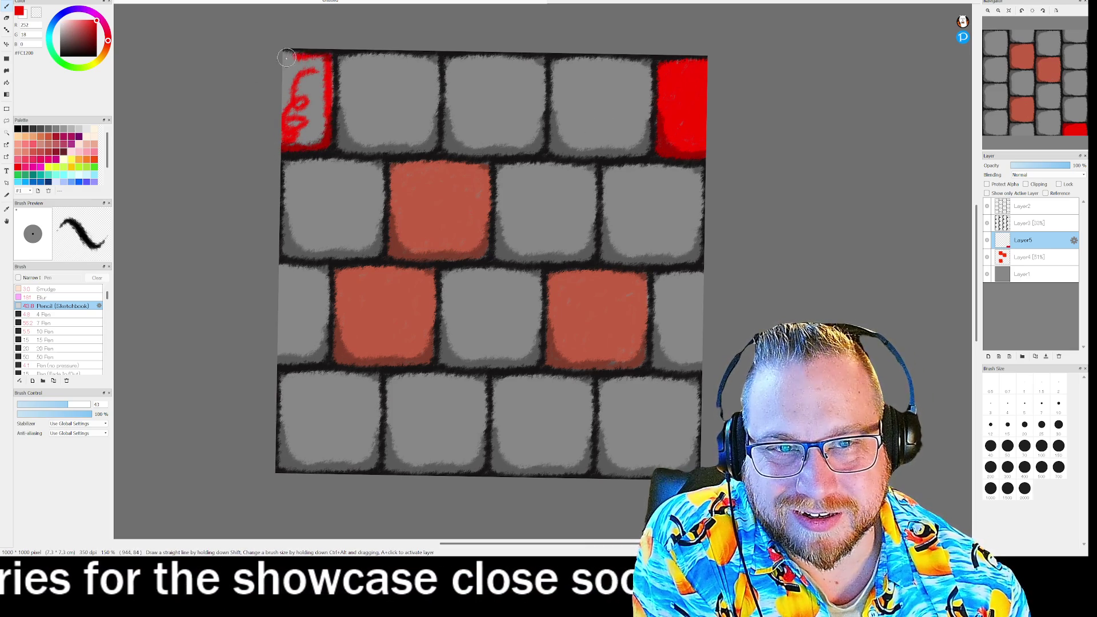
{"action": "mouse_move", "coordinate": [292, 56]}
{"action": "left_mouse_down"}
{"action": "mouse_move", "coordinate": [285, 109]}
{"action": "mouse_move", "coordinate": [302, 103]}
{"action": "mouse_move", "coordinate": [285, 131]}
{"action": "left_mouse_up"}
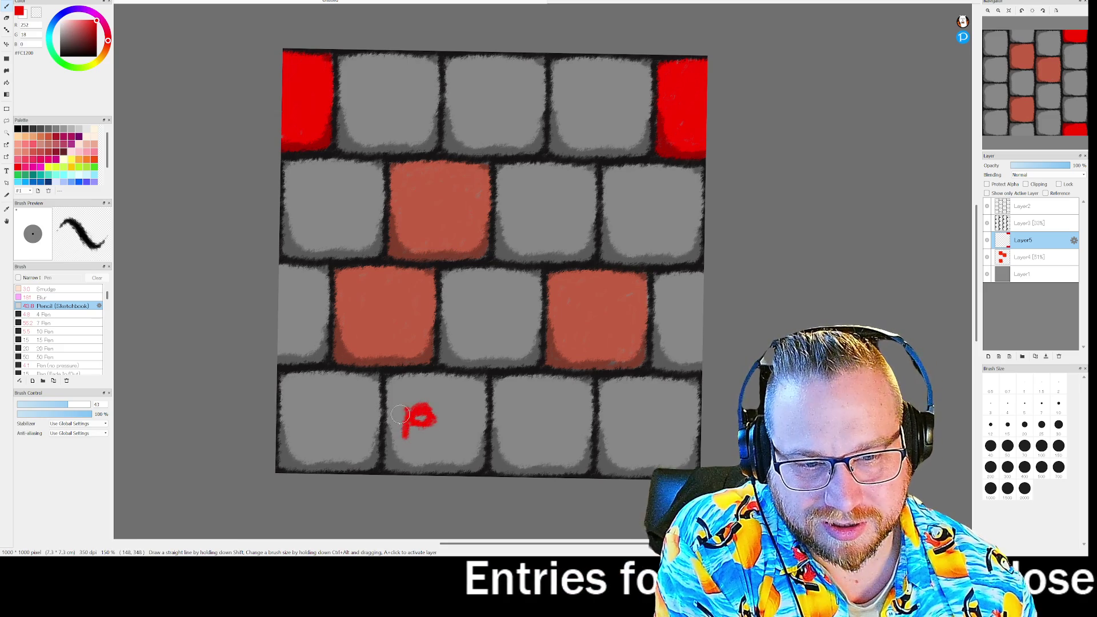
Paint red into the second bottom-row brick and move the pop-up image viewer aside
{"action": "left_click_drag", "start_coordinate": [394, 450], "coordinate": [384, 420]}
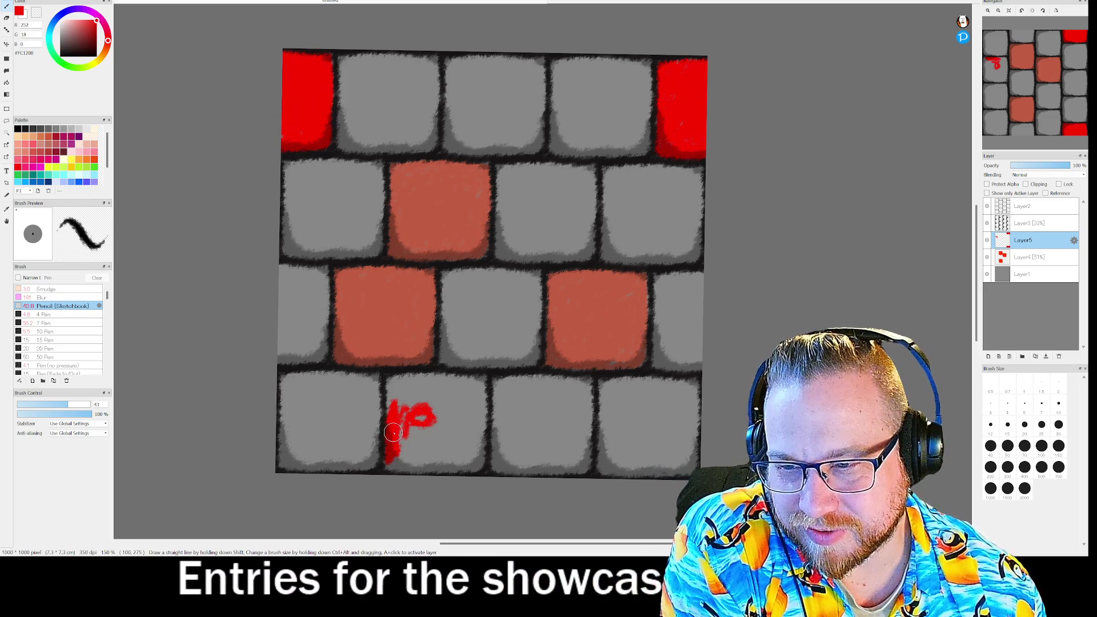
{"action": "mouse_move", "coordinate": [390, 435]}
{"action": "left_mouse_down"}
{"action": "mouse_move", "coordinate": [388, 402]}
{"action": "mouse_move", "coordinate": [412, 377]}
{"action": "mouse_move", "coordinate": [422, 382]}
{"action": "mouse_move", "coordinate": [393, 463]}
{"action": "mouse_move", "coordinate": [411, 469]}
{"action": "mouse_move", "coordinate": [408, 442]}
{"action": "left_mouse_up"}
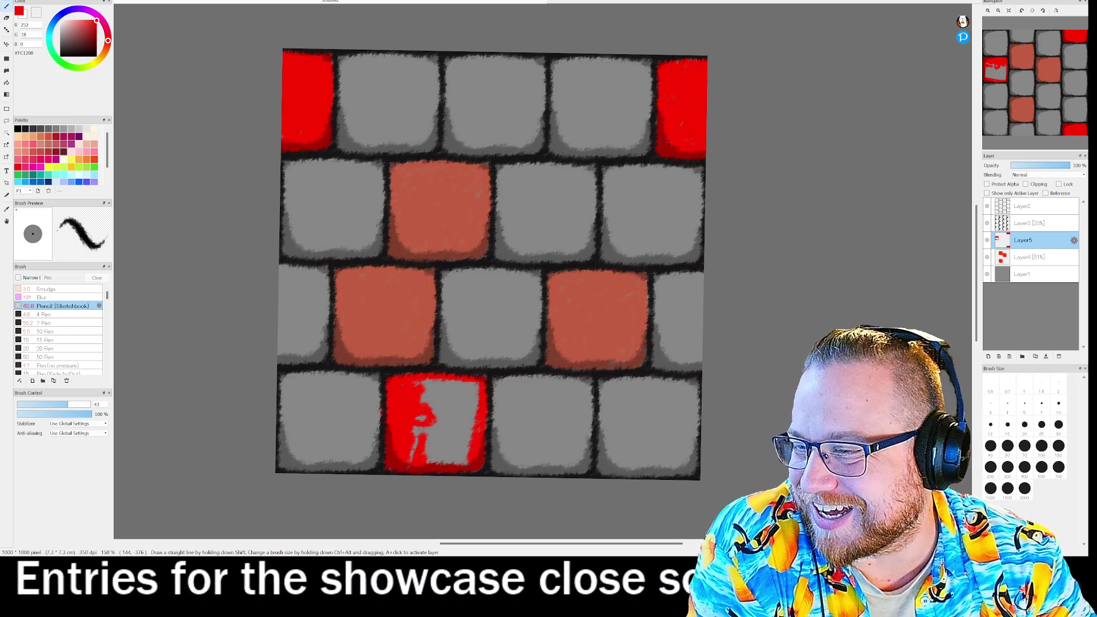
{"action": "left_click_drag", "start_coordinate": [2, 52], "coordinate": [483, 52]}
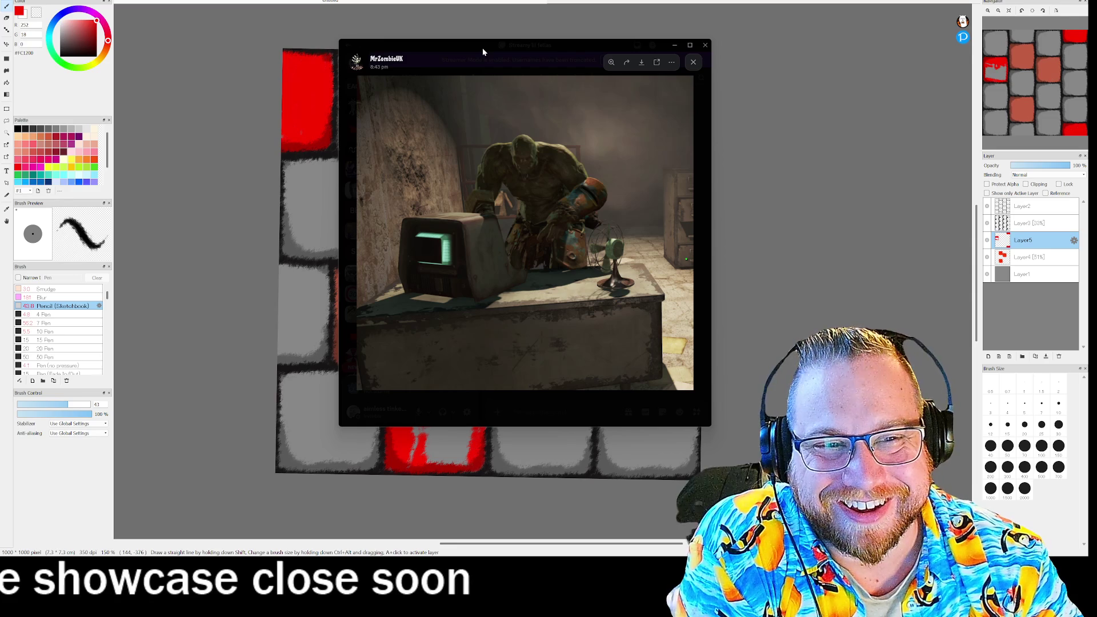
Dismiss the image viewer and brush over the grey streak in the bottom red brick
{"action": "left_click_drag", "start_coordinate": [483, 51], "coordinate": [472, 51]}
{"action": "key", "text": "Escape"}
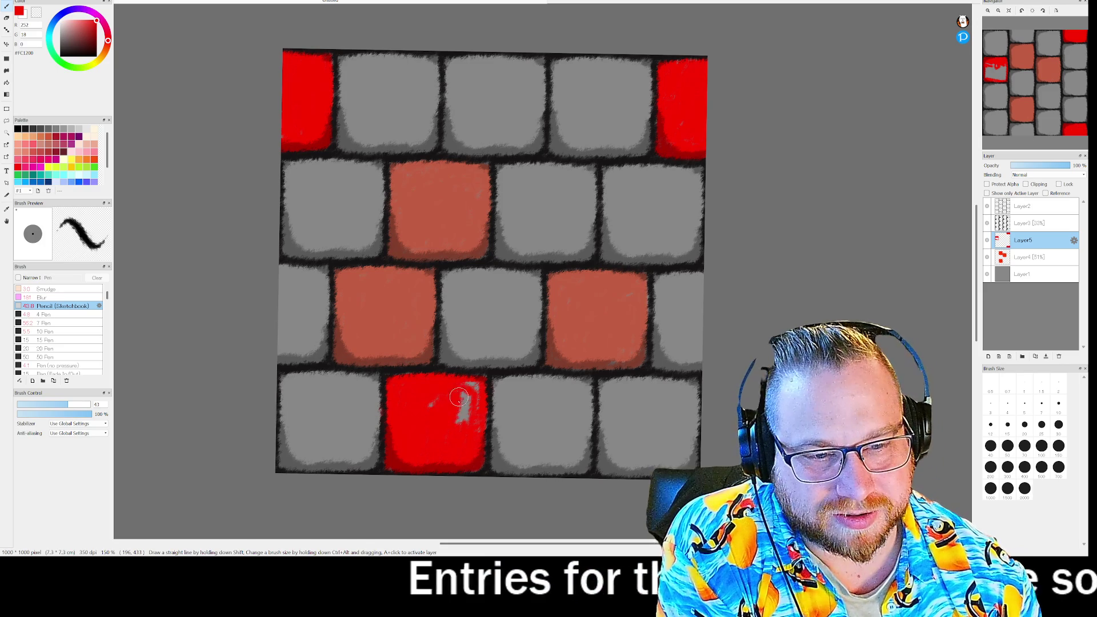
{"action": "mouse_move", "coordinate": [460, 393]}
{"action": "left_mouse_down"}
{"action": "mouse_move", "coordinate": [452, 387]}
{"action": "mouse_move", "coordinate": [472, 393]}
{"action": "left_mouse_up"}
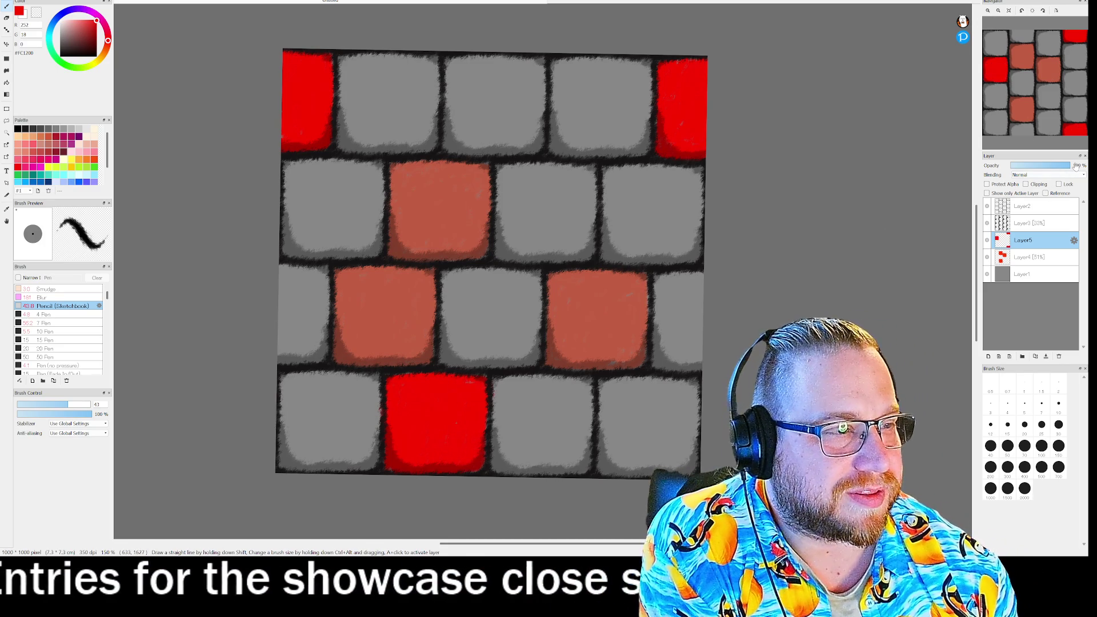
Lower Layer5's opacity to about 27% so the new red bricks fade to a faint tint
{"action": "left_click_drag", "start_coordinate": [1076, 167], "coordinate": [1030, 166]}
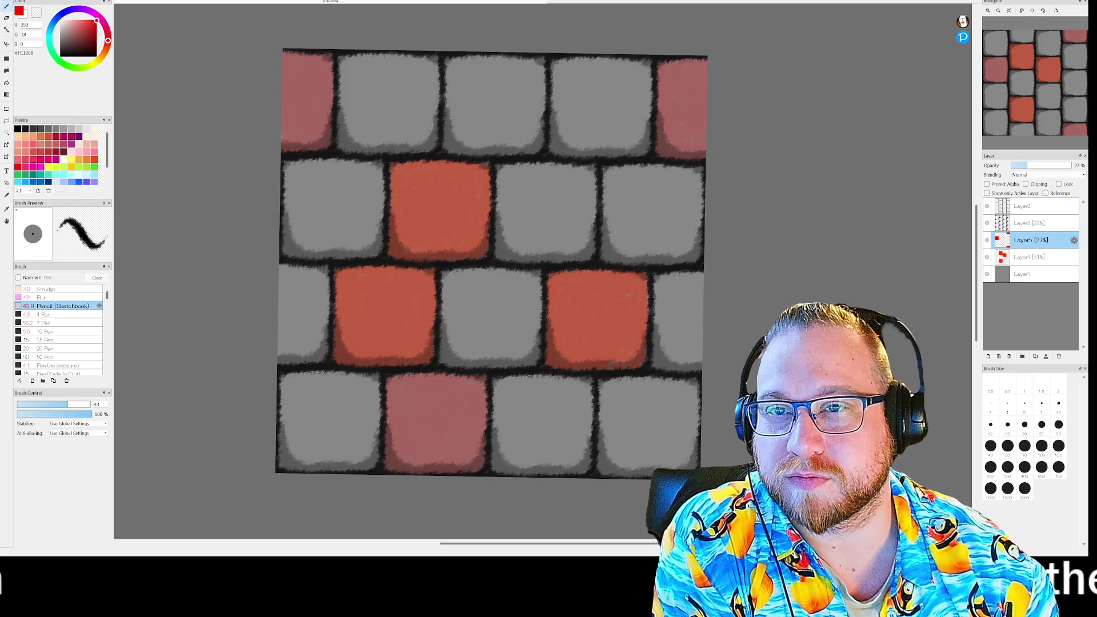
{"action": "left_click", "coordinate": [7, 1]}
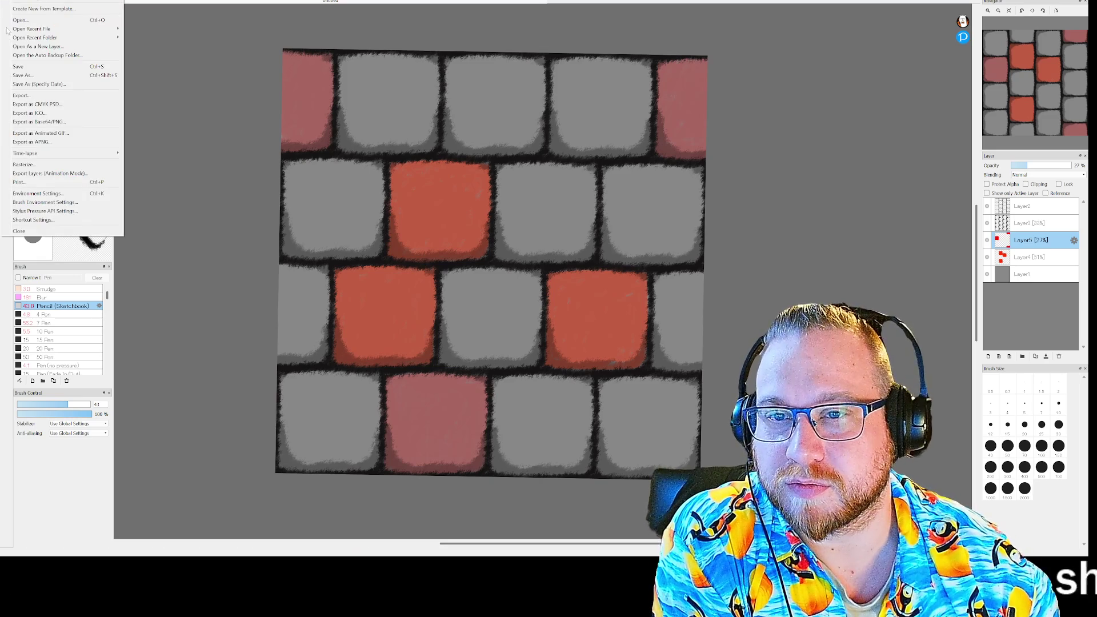
Save the brick painting as 'wall' and dismiss the CMYK preview warning
{"action": "left_click", "coordinate": [26, 76]}
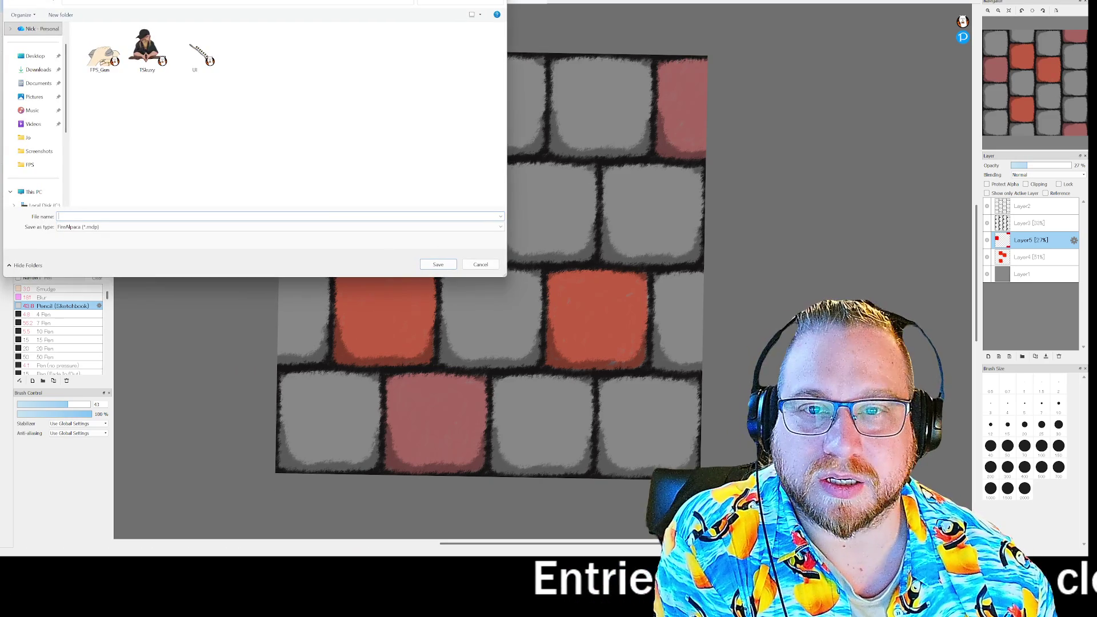
{"action": "type", "text": "wall"}
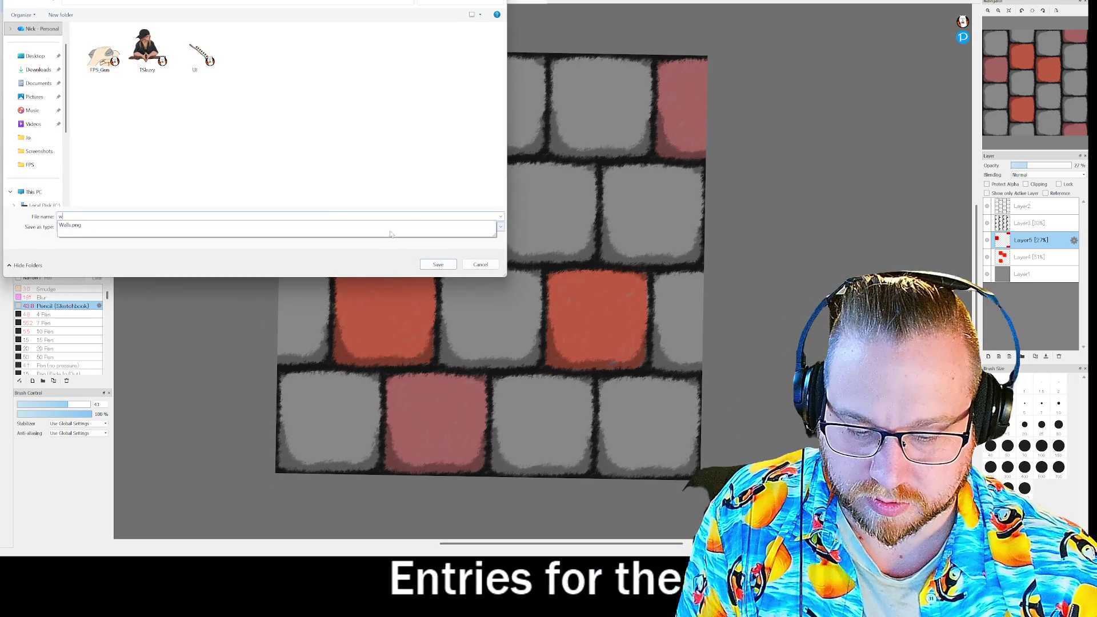
{"action": "key", "text": "Return"}
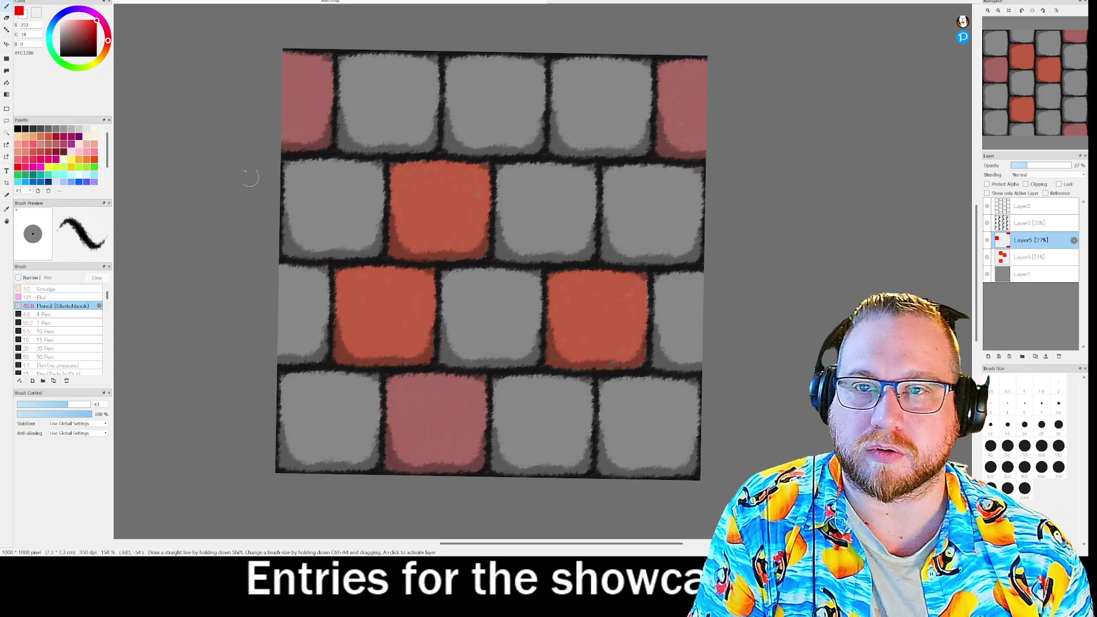
{"action": "left_click", "coordinate": [7, 1]}
{"action": "left_click", "coordinate": [7, 1]}
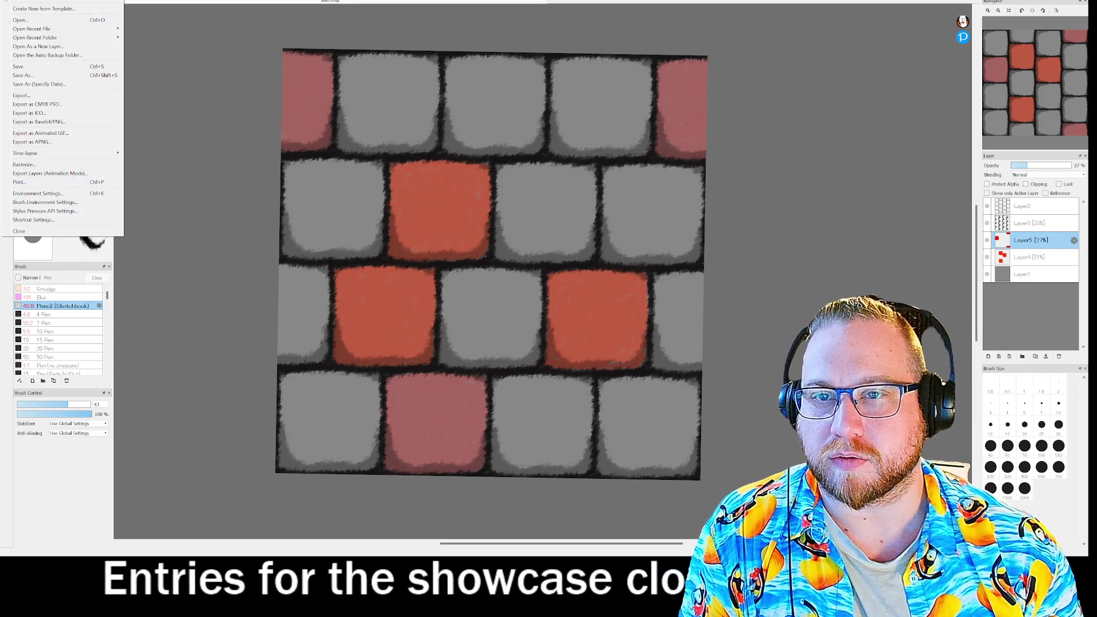
{"action": "key", "text": "Escape"}
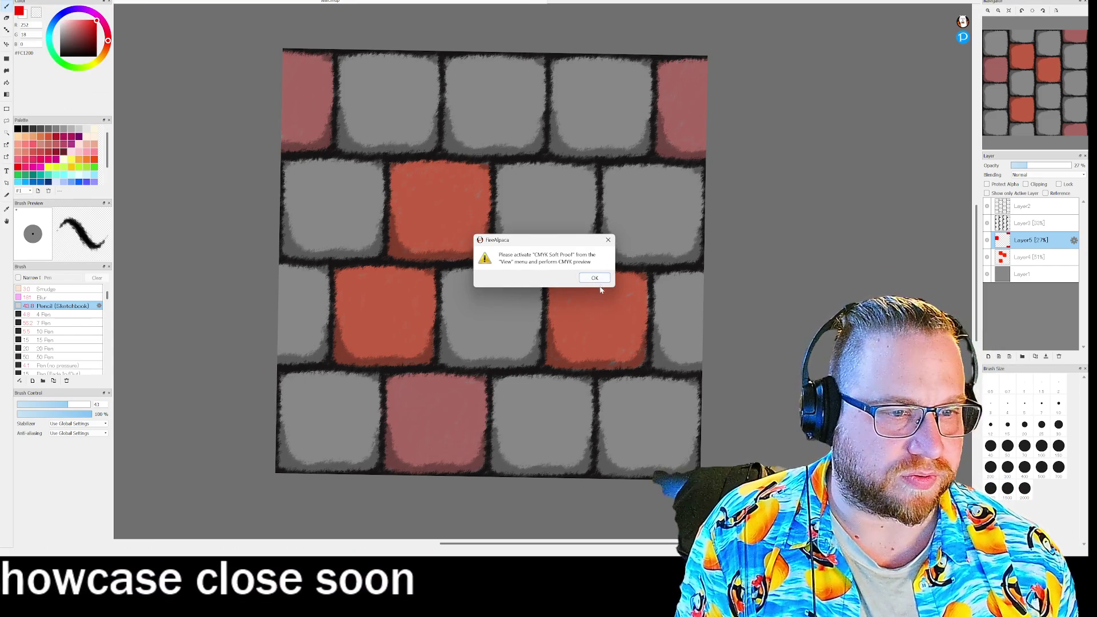
{"action": "left_click", "coordinate": [597, 278]}
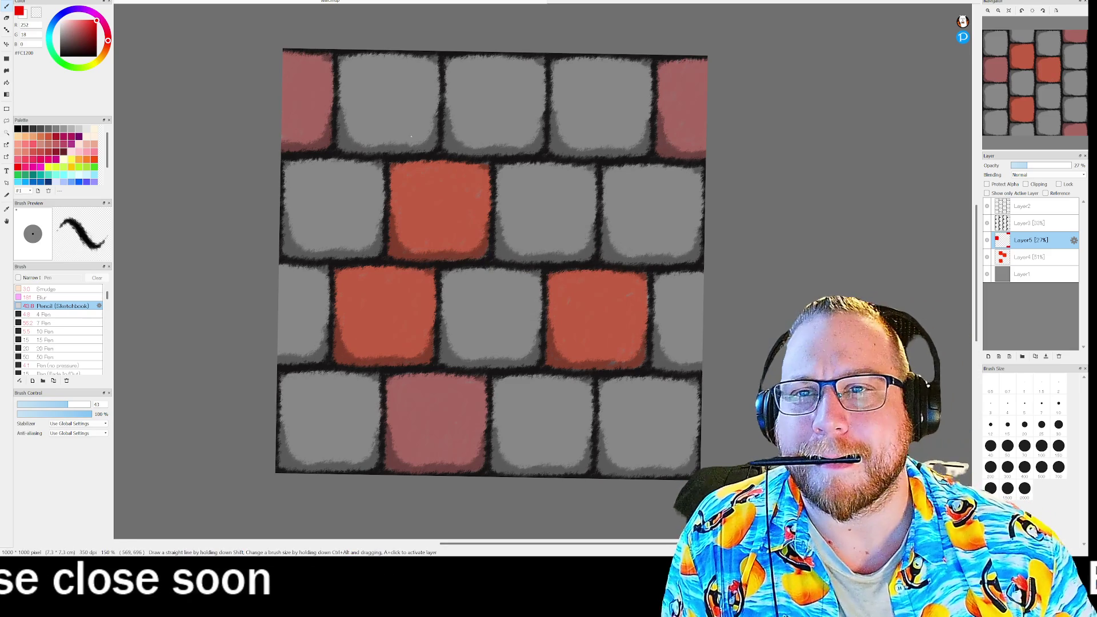
Export the painting as a PNG named 'Wall' alongside the other game textures
{"action": "left_click", "coordinate": [14, 2]}
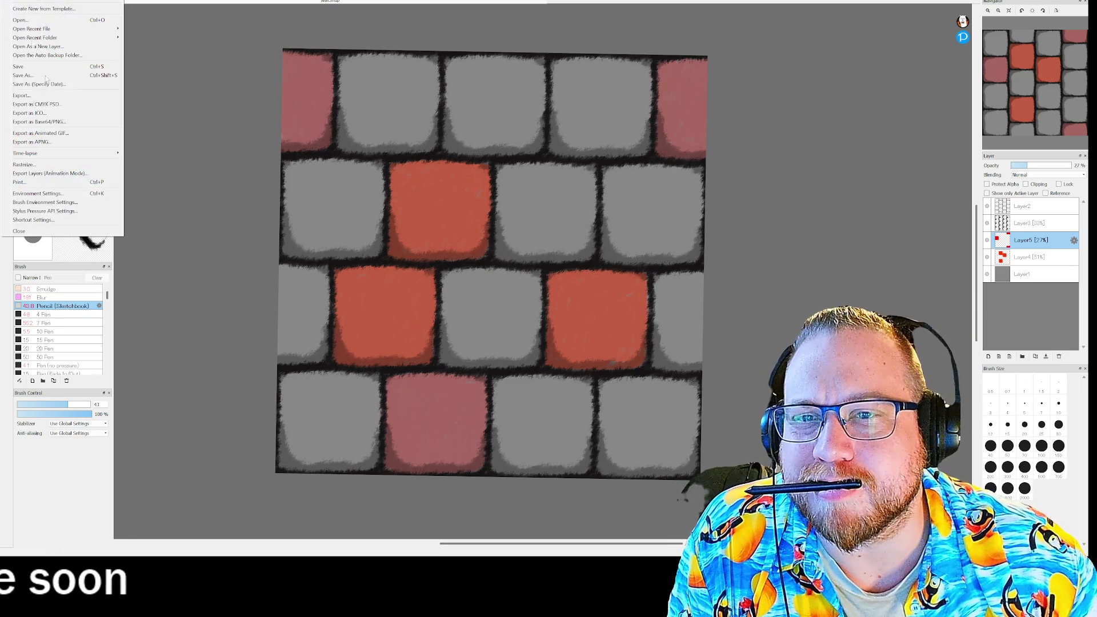
{"action": "left_click", "coordinate": [31, 97]}
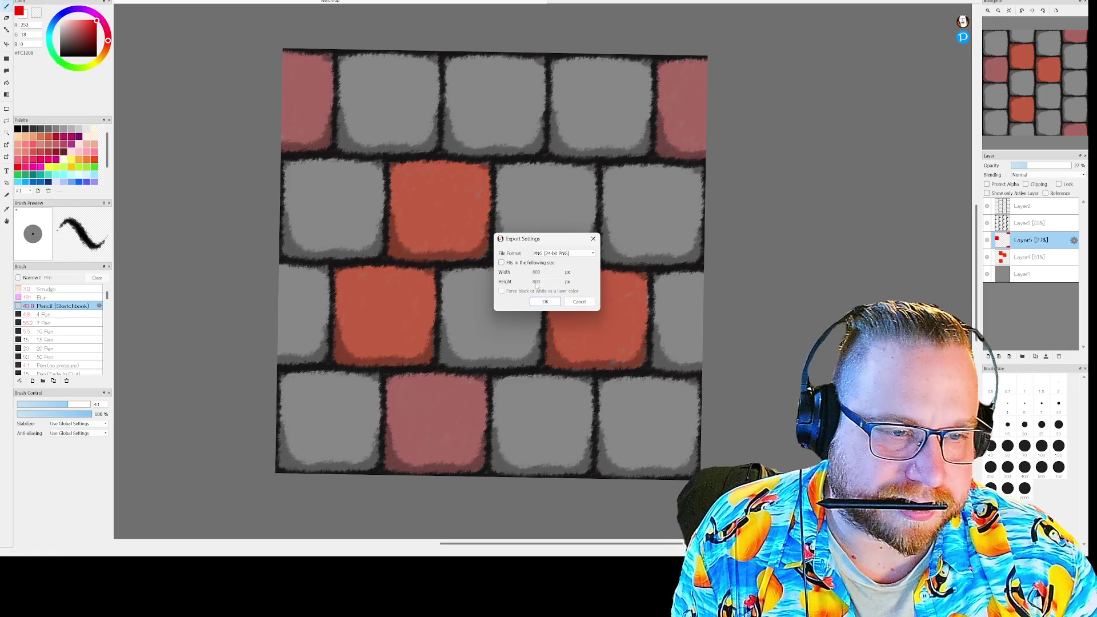
{"action": "left_click", "coordinate": [553, 302]}
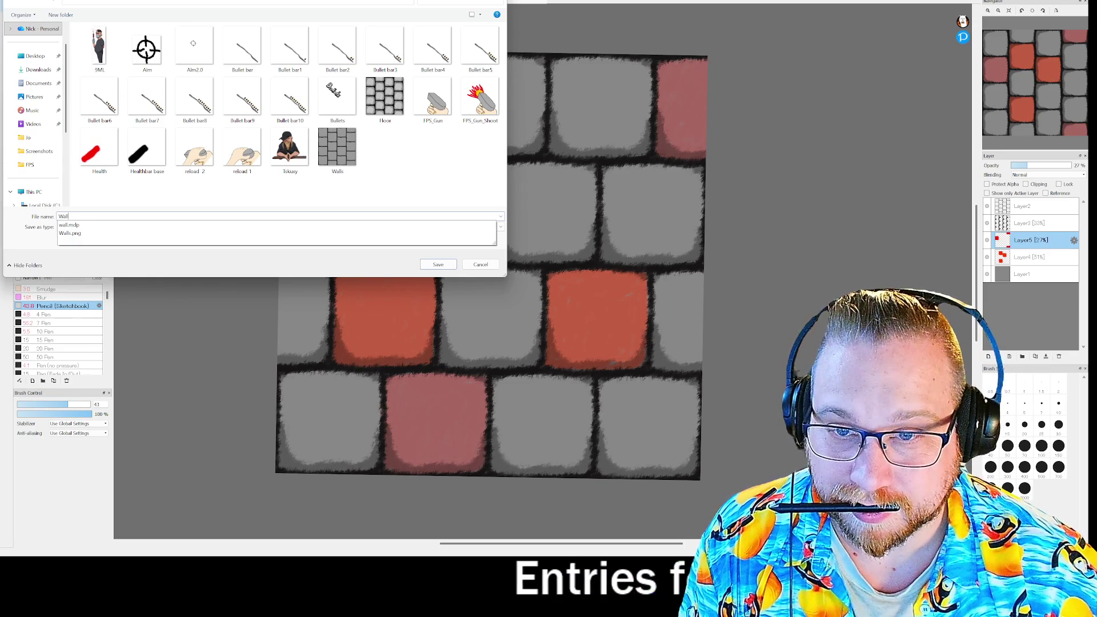
{"action": "key", "text": "Return"}
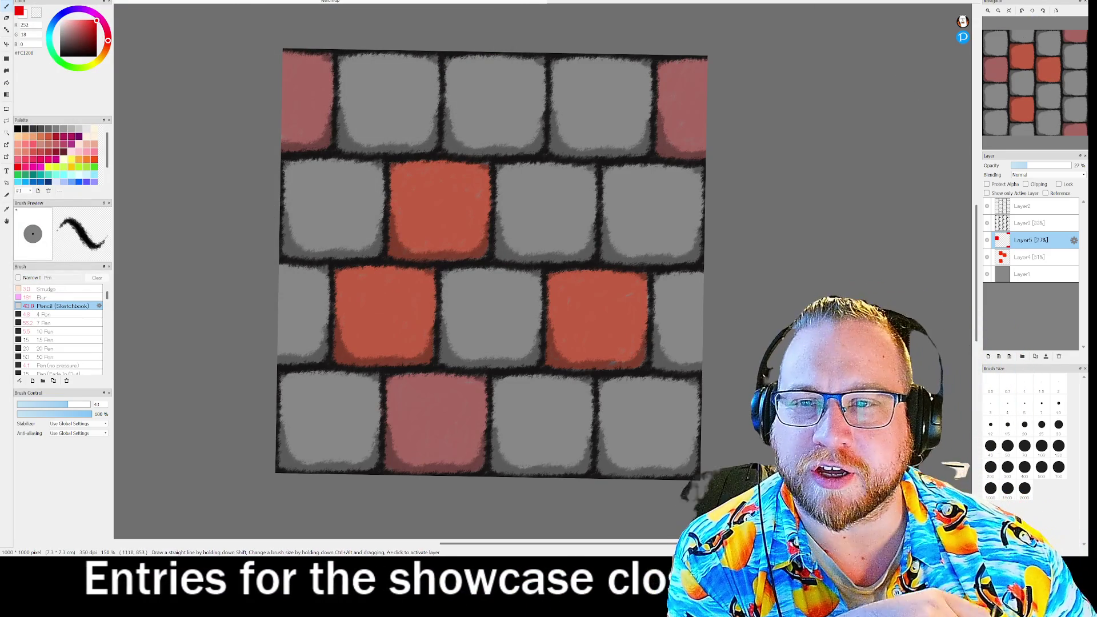
{"action": "left_click", "coordinate": [7, 109]}
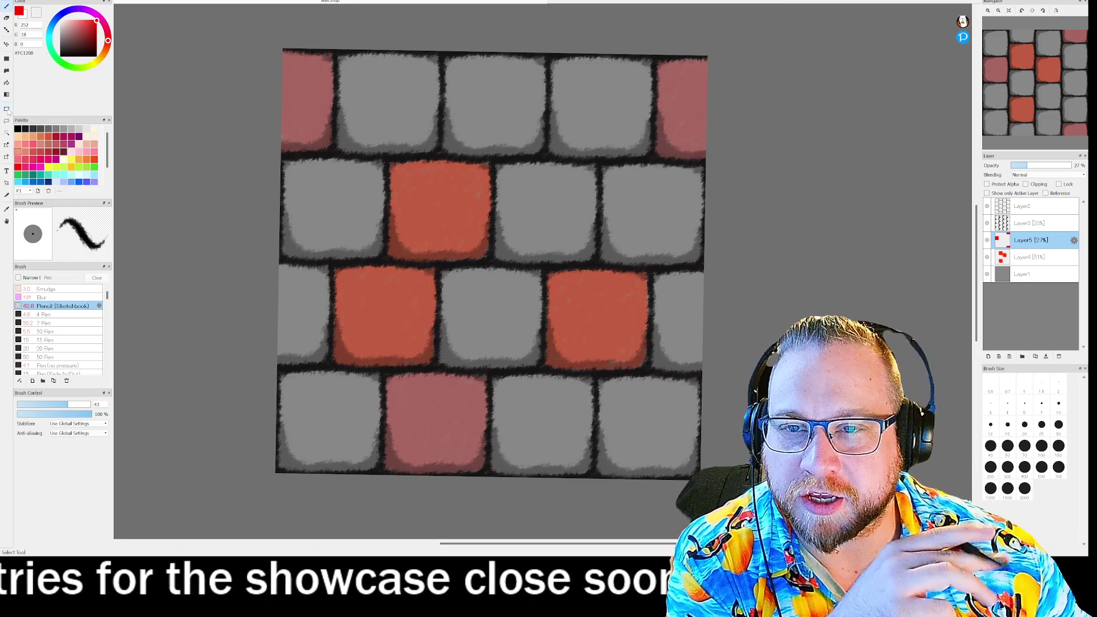
{"action": "left_click_drag", "start_coordinate": [269, 31], "coordinate": [715, 527]}
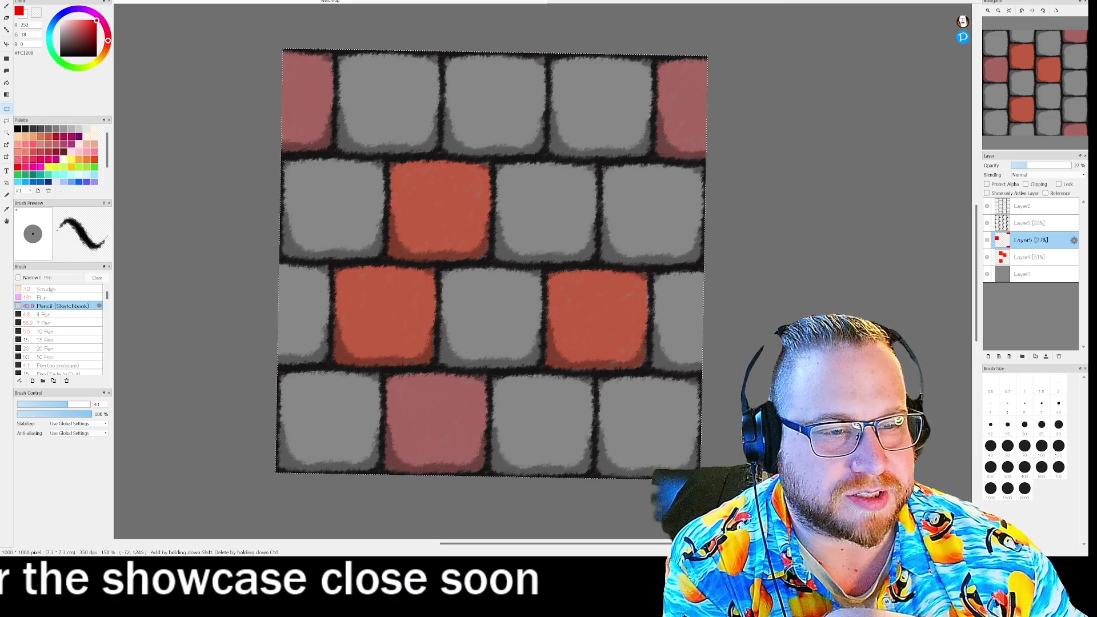
{"action": "left_click", "coordinate": [1033, 10]}
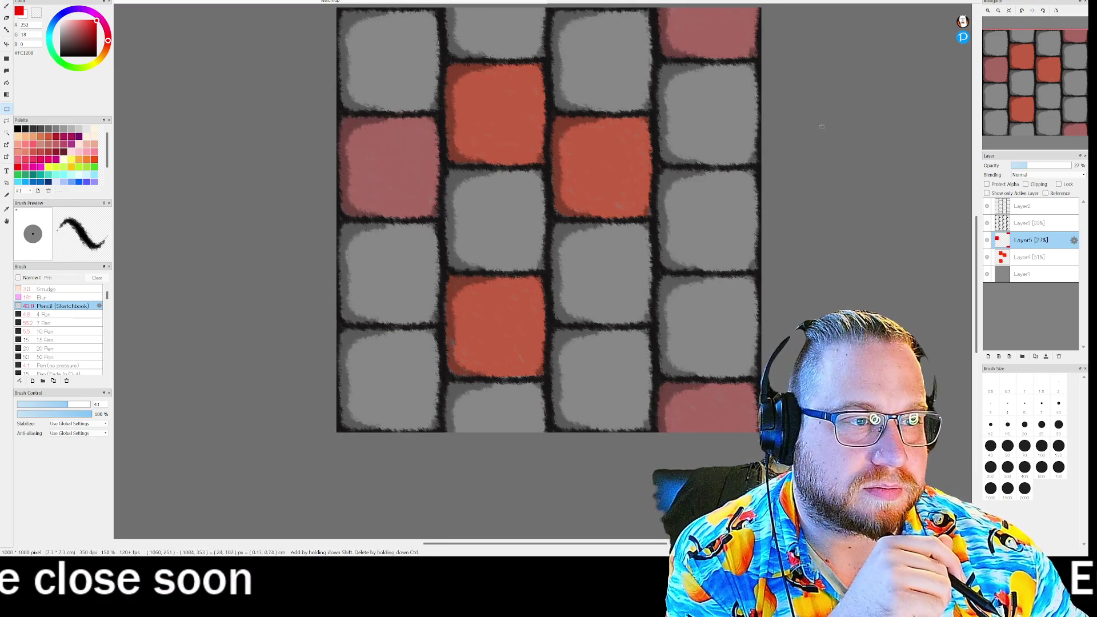
{"action": "scroll", "coordinate": [290, 14], "scroll_direction": "up", "scroll_amount": 1}
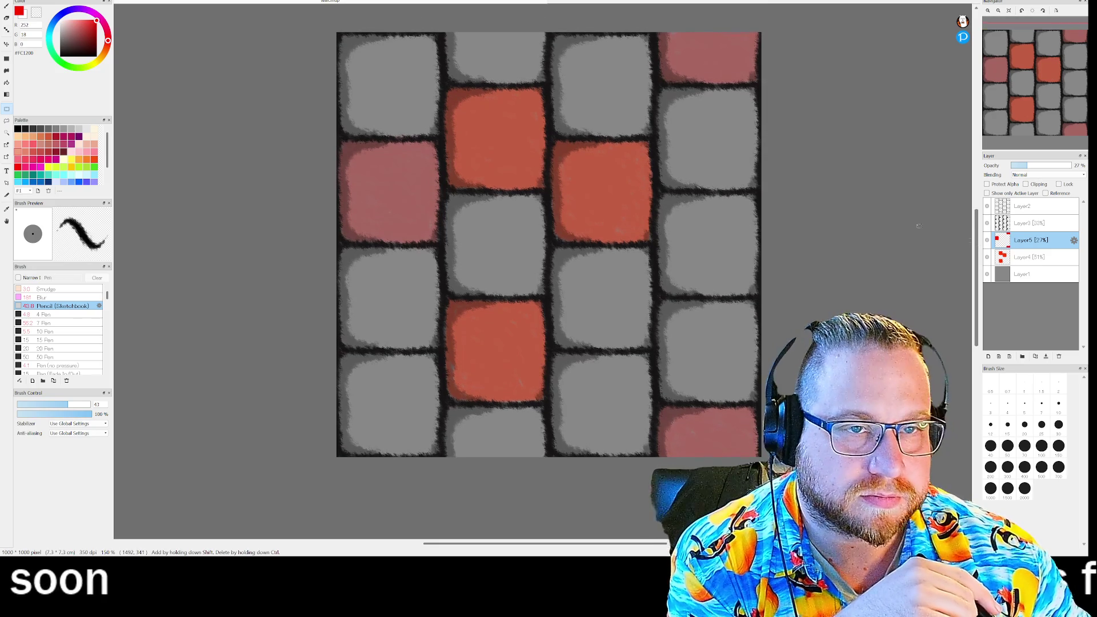
{"action": "left_click_drag", "start_coordinate": [713, 343], "coordinate": [859, 533]}
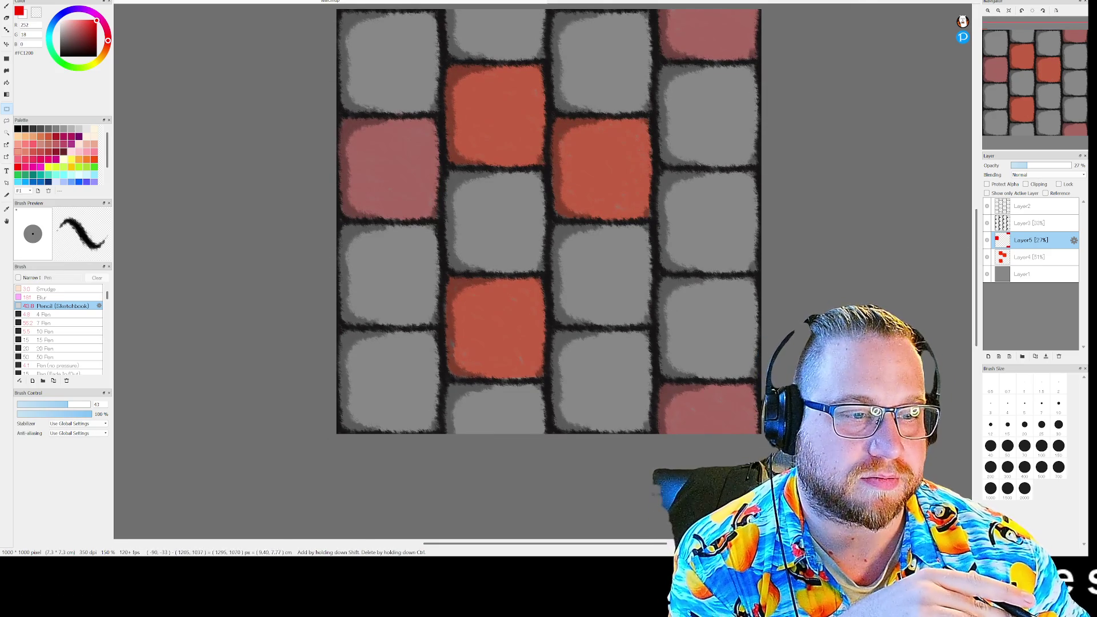
{"action": "scroll", "coordinate": [853, 84], "scroll_direction": "down", "scroll_amount": 1}
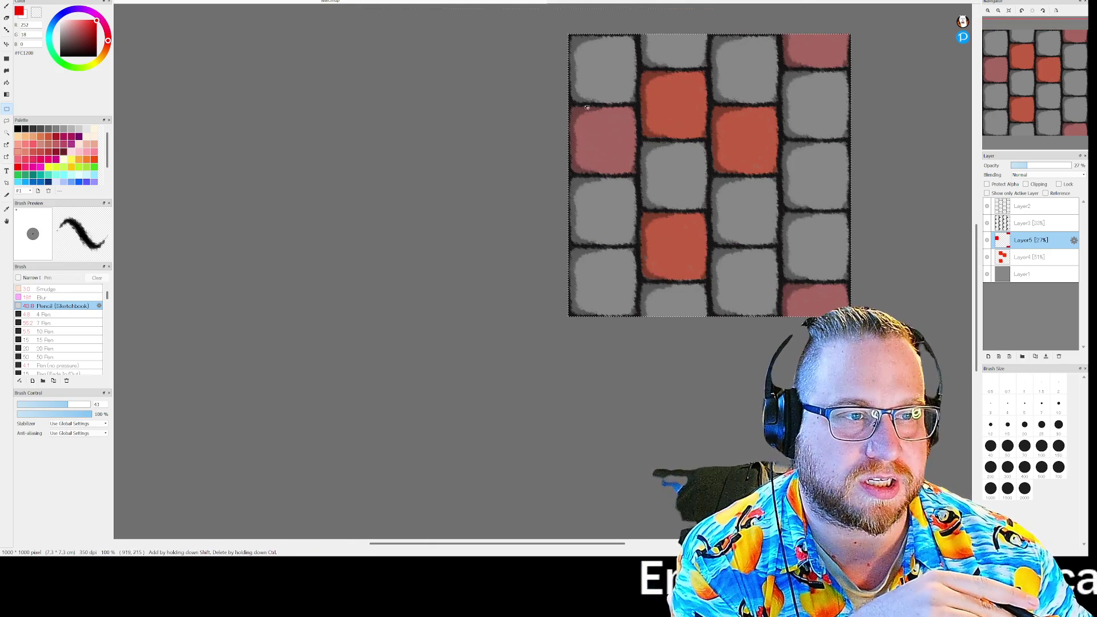
{"action": "scroll", "coordinate": [353, 332], "scroll_direction": "up", "scroll_amount": 1}
{"action": "scroll", "coordinate": [352, 331], "scroll_direction": "down", "scroll_amount": 2}
{"action": "scroll", "coordinate": [352, 331], "scroll_direction": "down", "scroll_amount": 1}
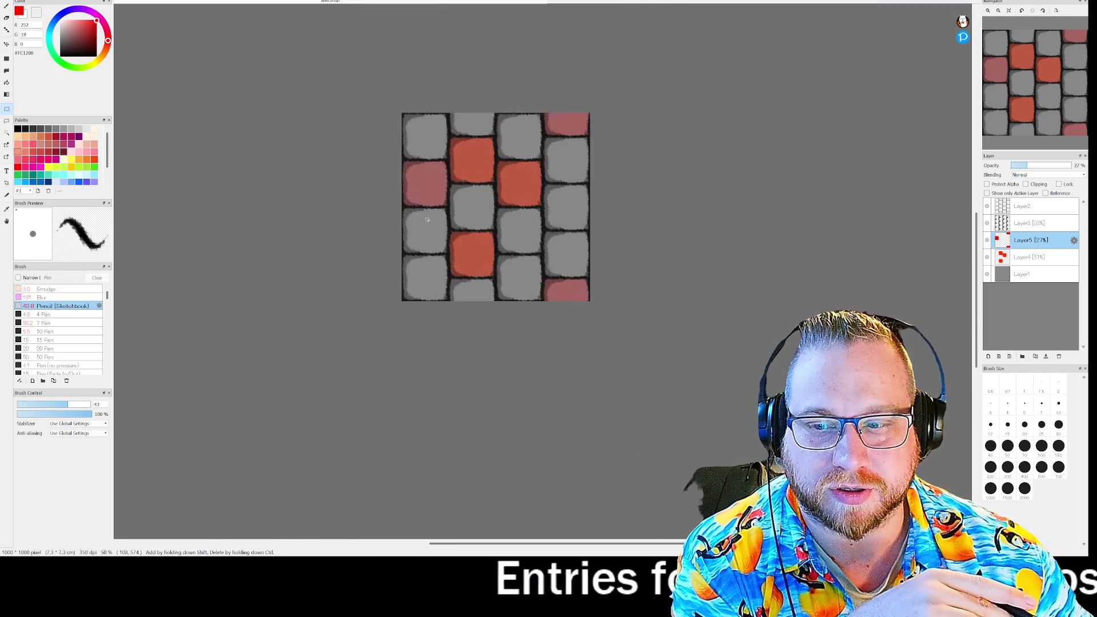
{"action": "scroll", "coordinate": [447, 204], "scroll_direction": "up", "scroll_amount": 3}
{"action": "scroll", "coordinate": [429, 192], "scroll_direction": "down", "scroll_amount": 1}
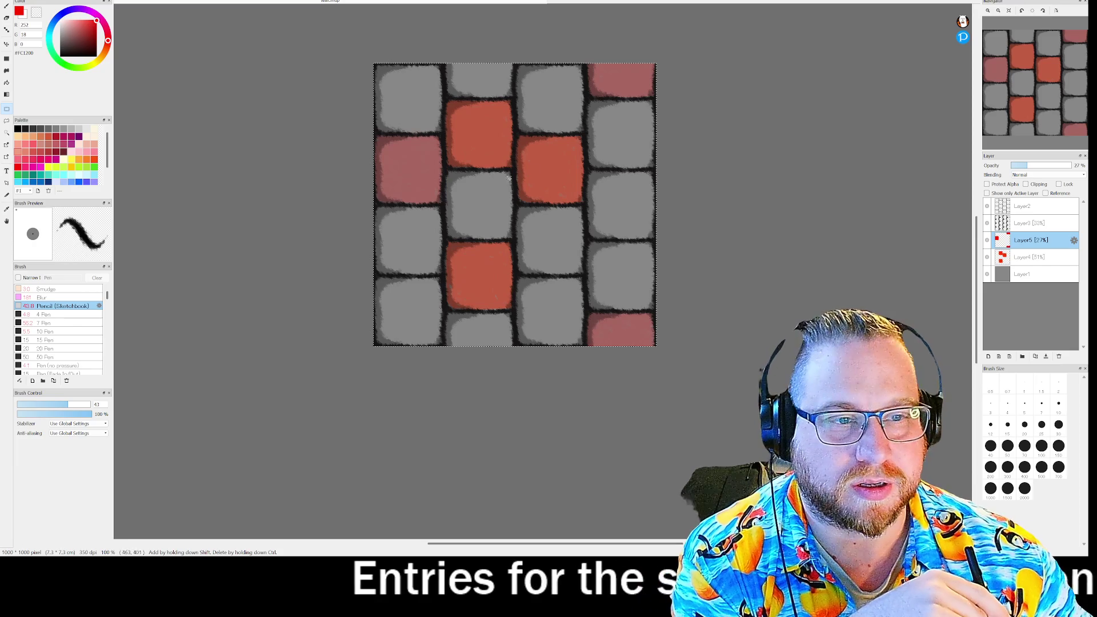
{"action": "scroll", "coordinate": [506, 179], "scroll_direction": "up", "scroll_amount": 1}
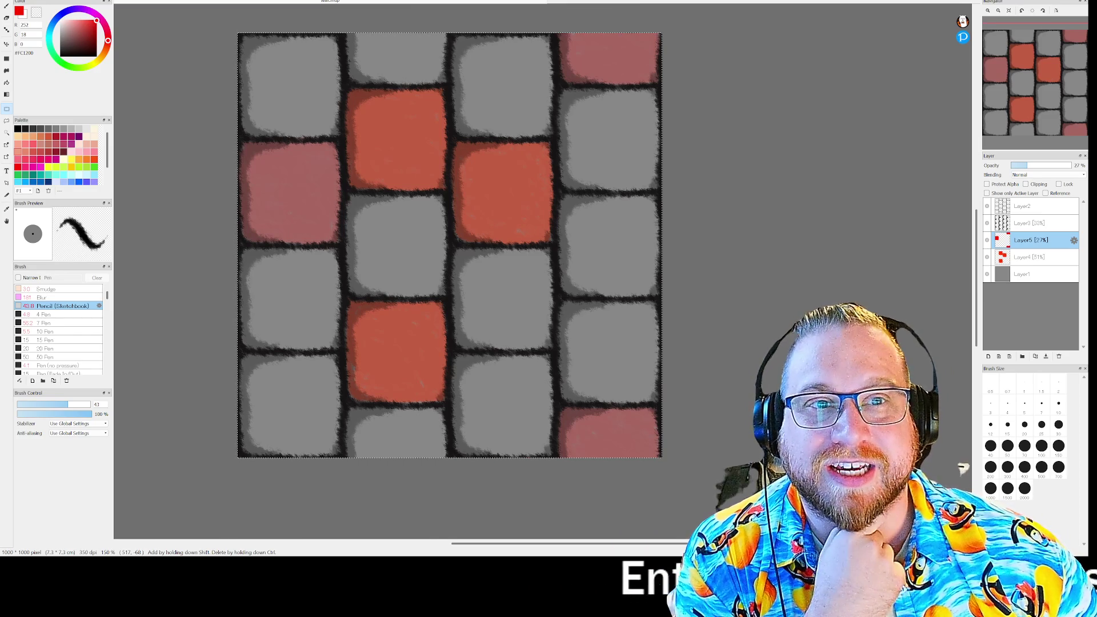
{"action": "key", "text": "ctrl+t"}
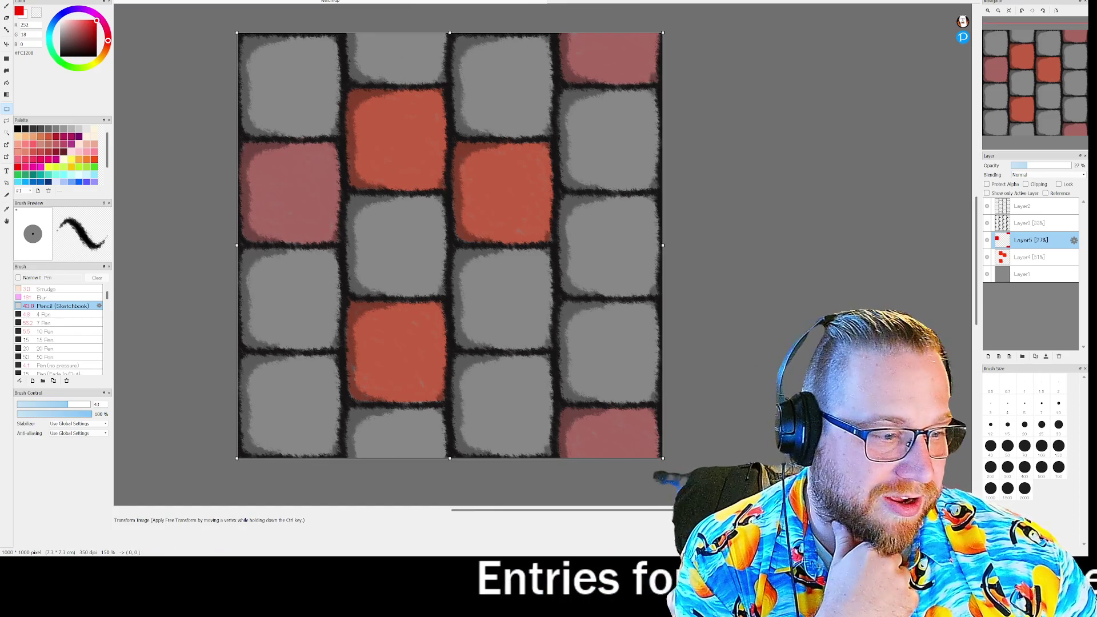
{"action": "mouse_move", "coordinate": [701, 485]}
{"action": "left_mouse_down"}
{"action": "mouse_move", "coordinate": [731, 449]}
{"action": "mouse_move", "coordinate": [617, 52]}
{"action": "mouse_move", "coordinate": [625, 58]}
{"action": "left_mouse_up"}
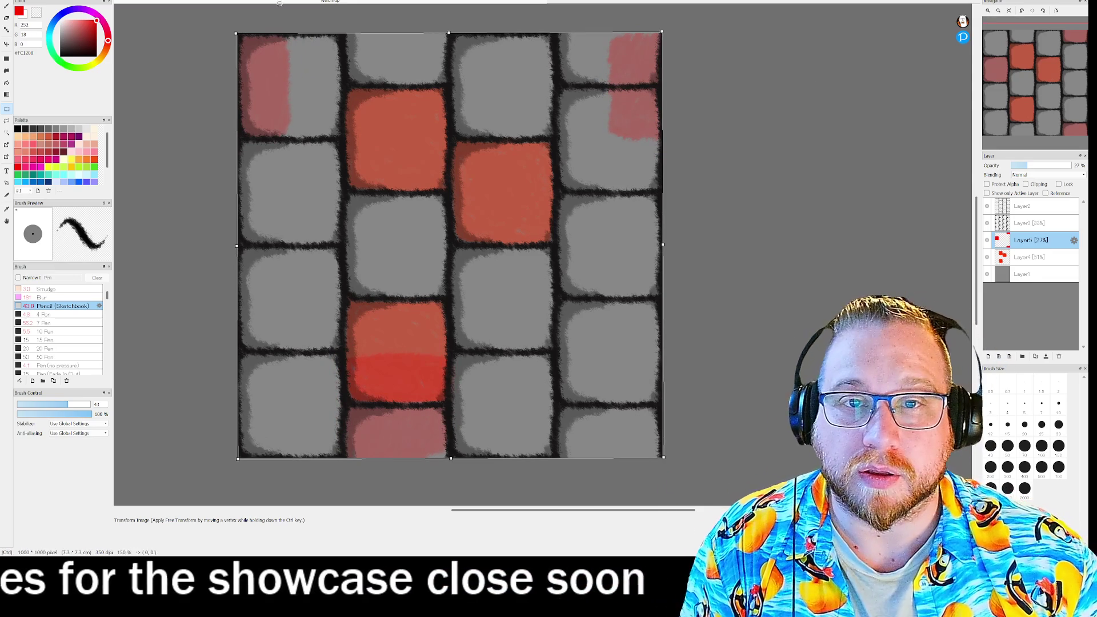
{"action": "left_click_drag", "start_coordinate": [478, 44], "coordinate": [529, 96]}
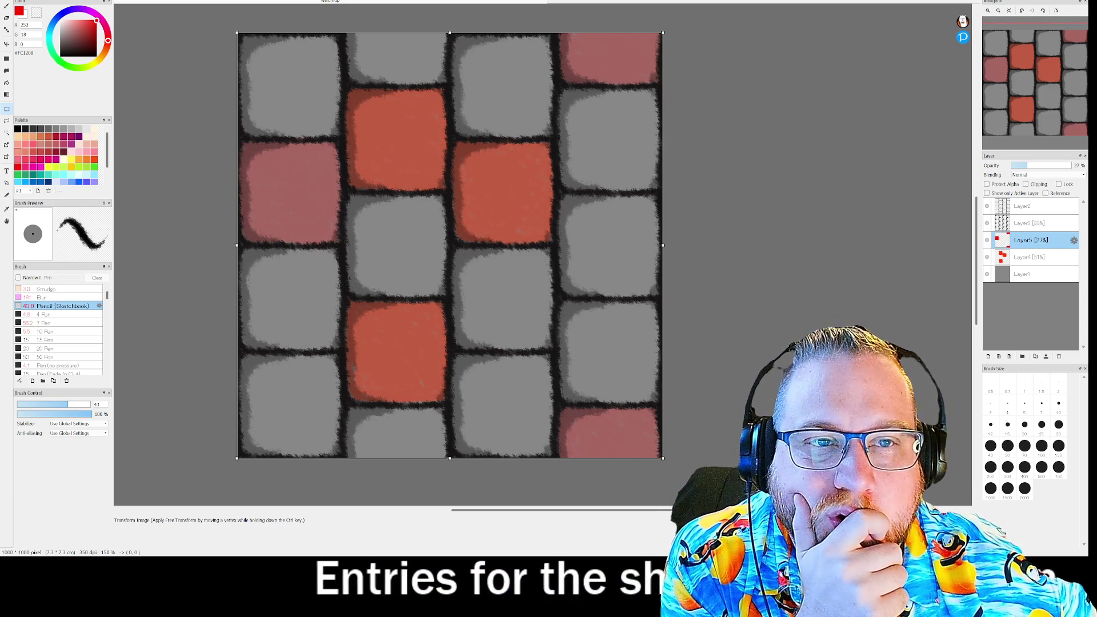
{"action": "key", "text": "Return"}
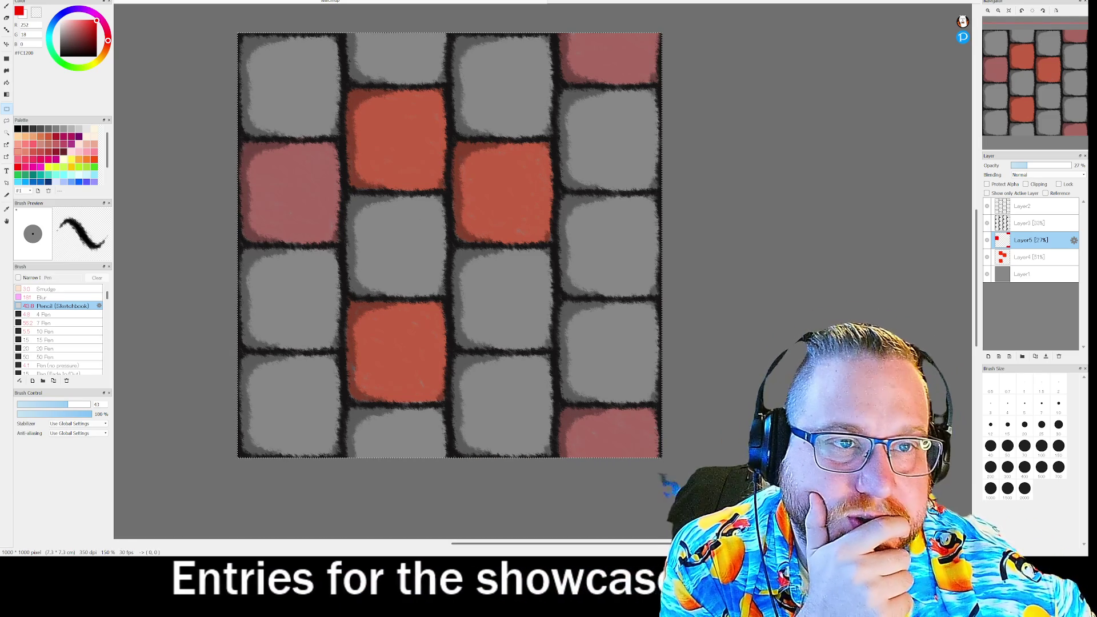
{"action": "key", "text": "ctrl+t"}
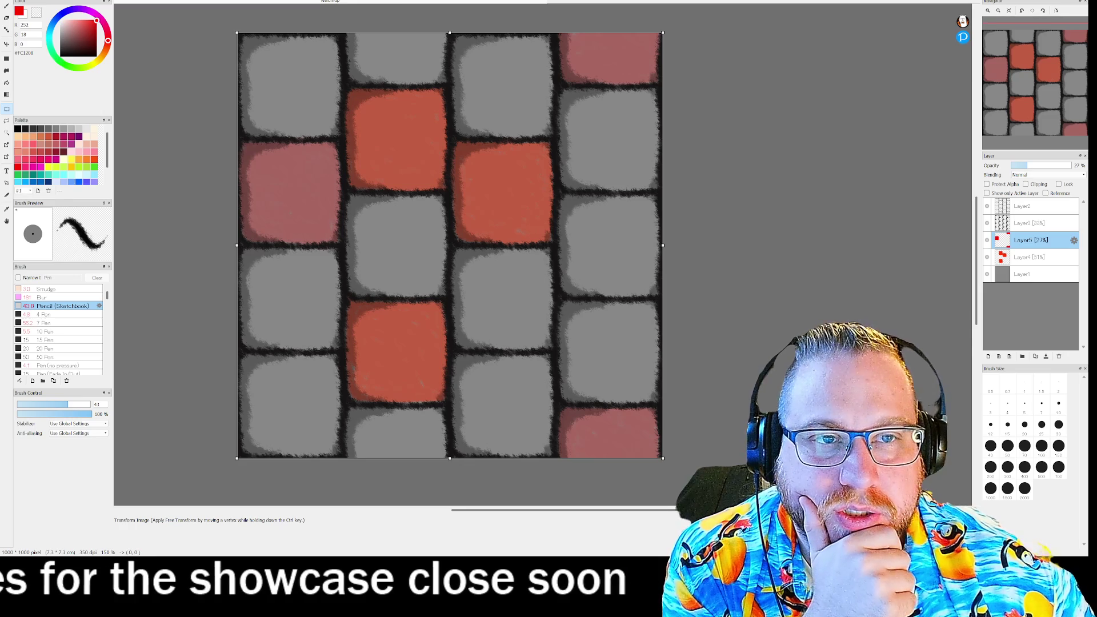
{"action": "left_click", "coordinate": [384, 18]}
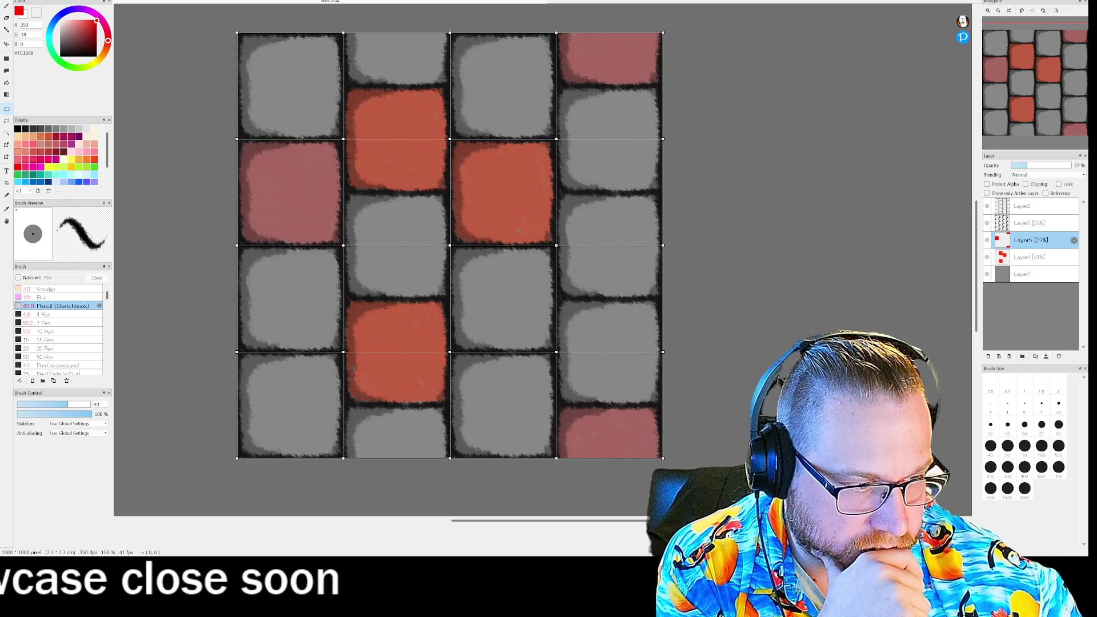
{"action": "key", "text": "Return"}
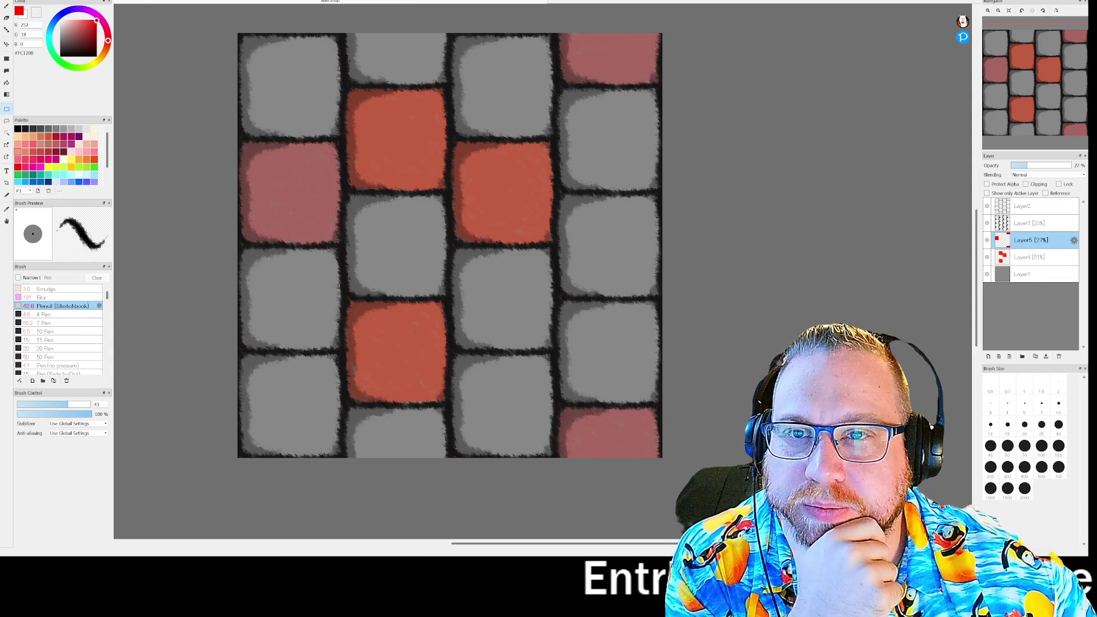
{"action": "key", "text": "alt+l"}
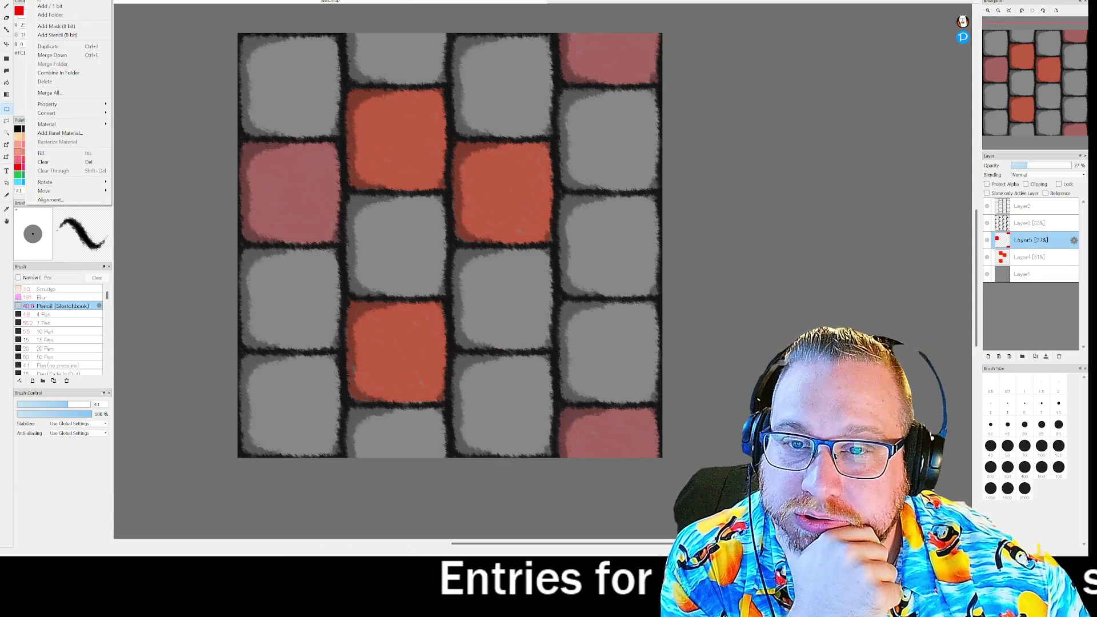
{"action": "mouse_move", "coordinate": [52, 182]}
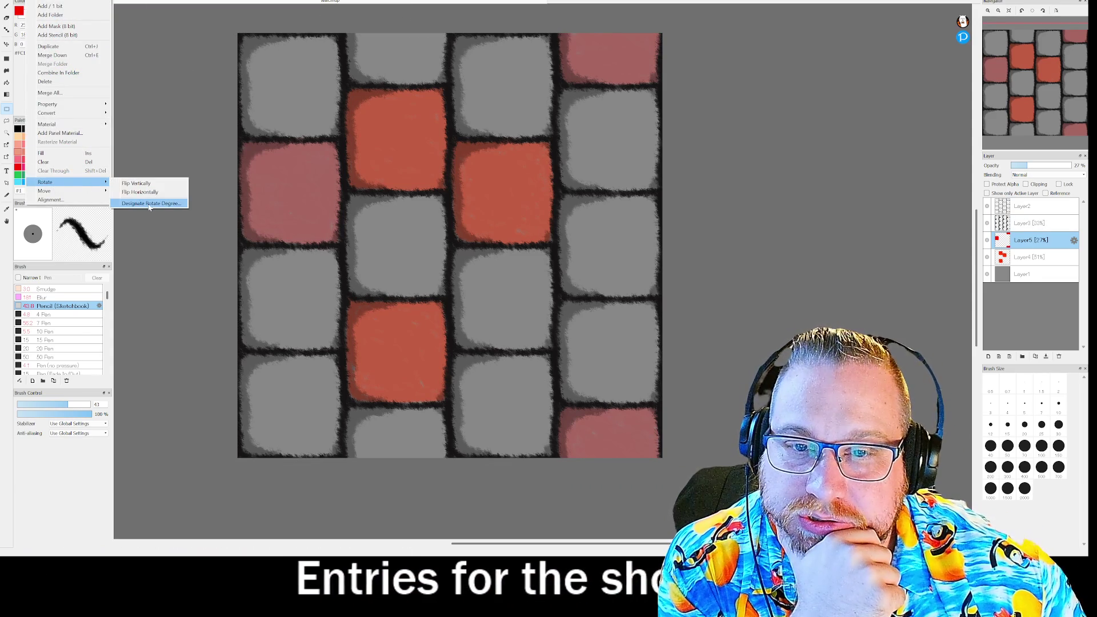
Rotate Layer5 and Layer4 (the red tint layers) by 90 degrees via Designate Rotate Degree
{"action": "left_click", "coordinate": [148, 202]}
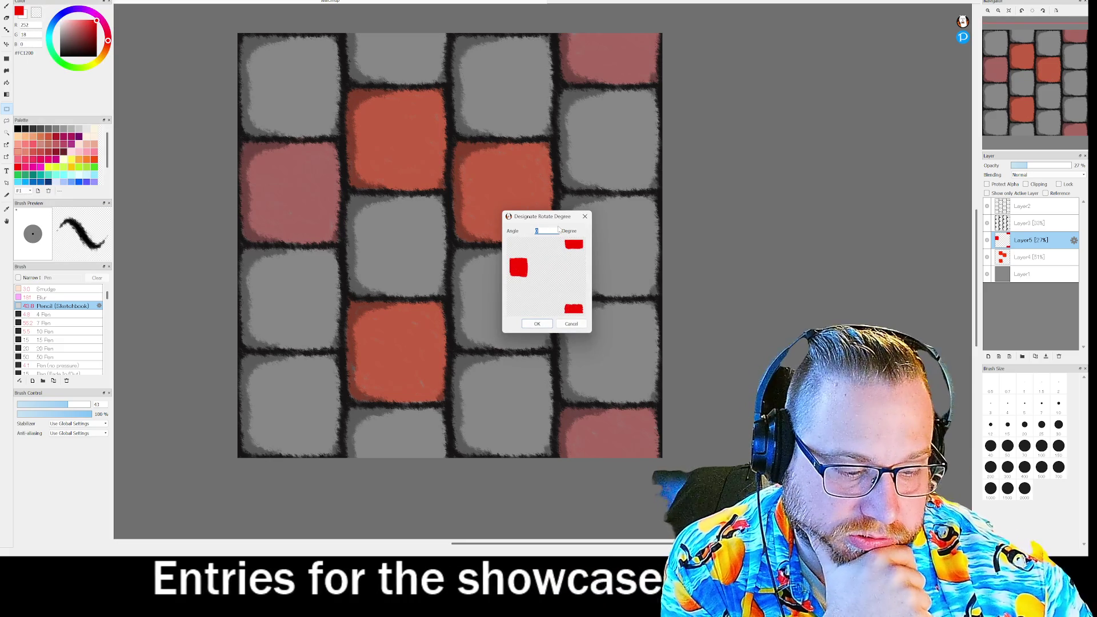
{"action": "type", "text": "90"}
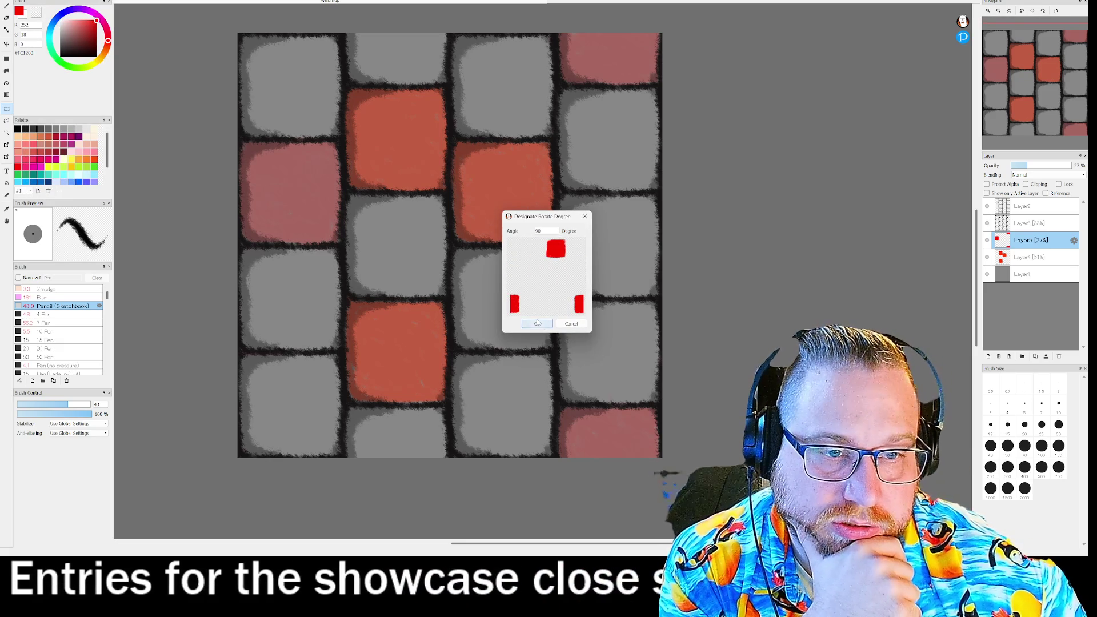
{"action": "key", "text": "Return"}
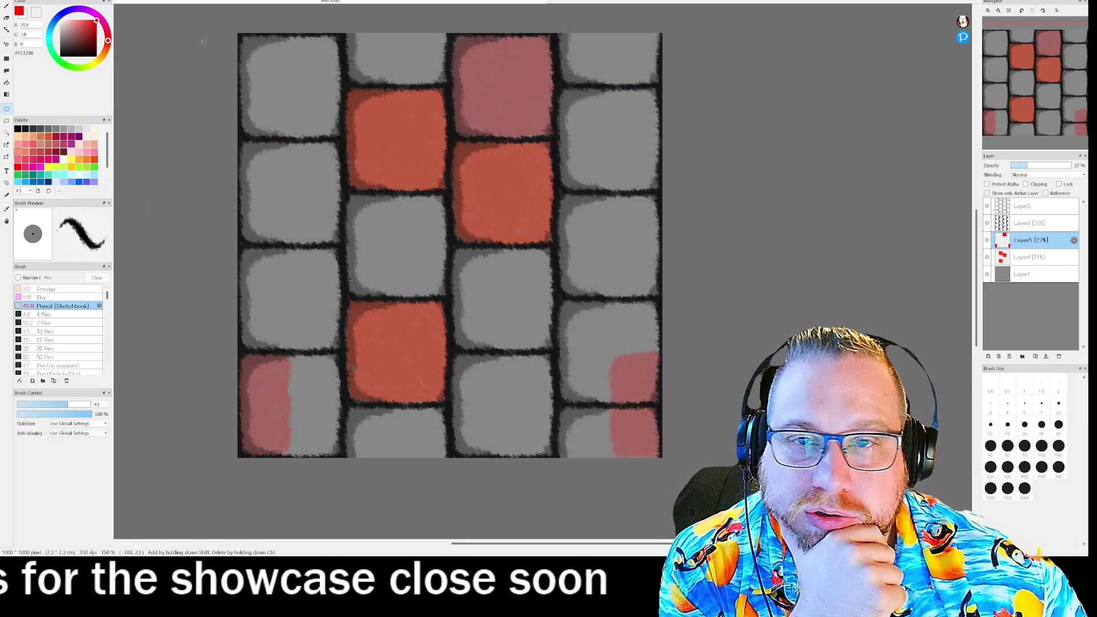
{"action": "left_click", "coordinate": [1033, 257]}
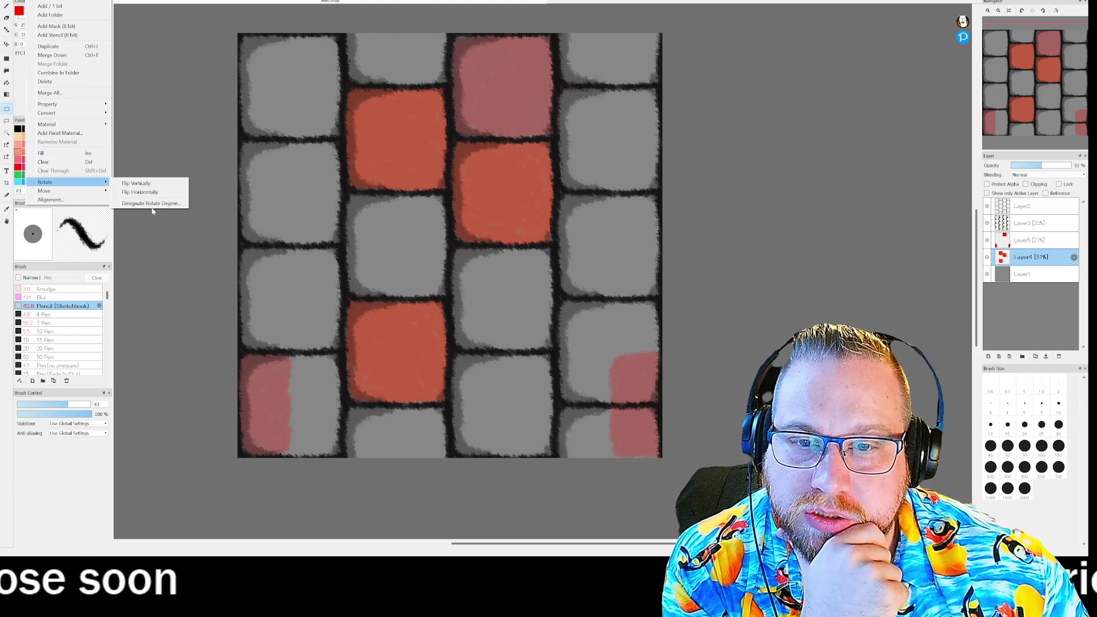
{"action": "left_click", "coordinate": [157, 207]}
{"action": "key", "text": "alt+l"}
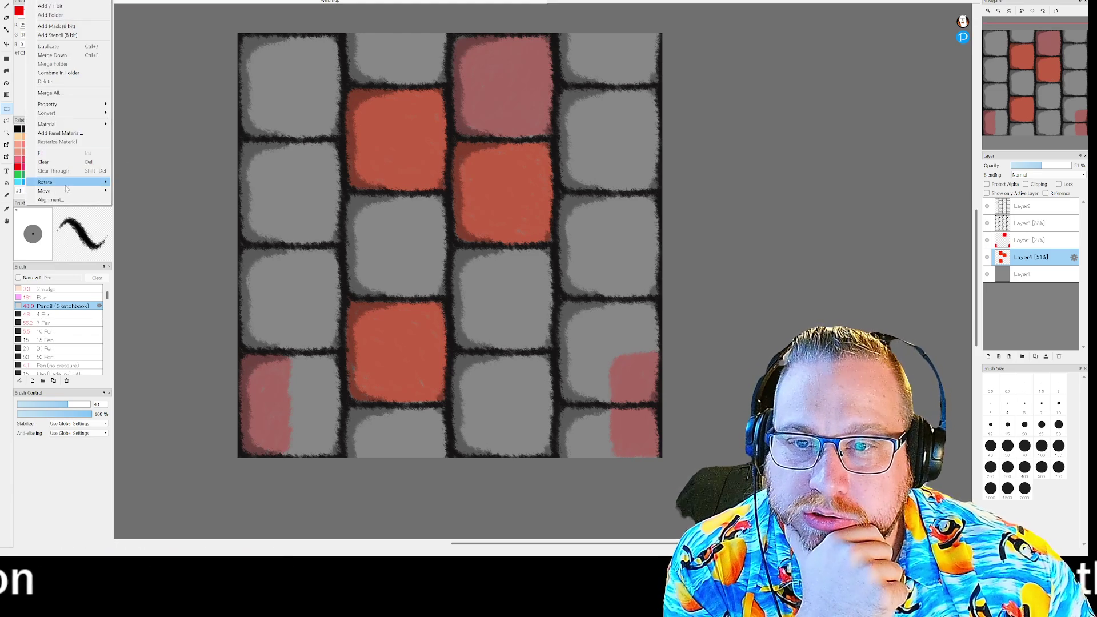
{"action": "left_click", "coordinate": [146, 204]}
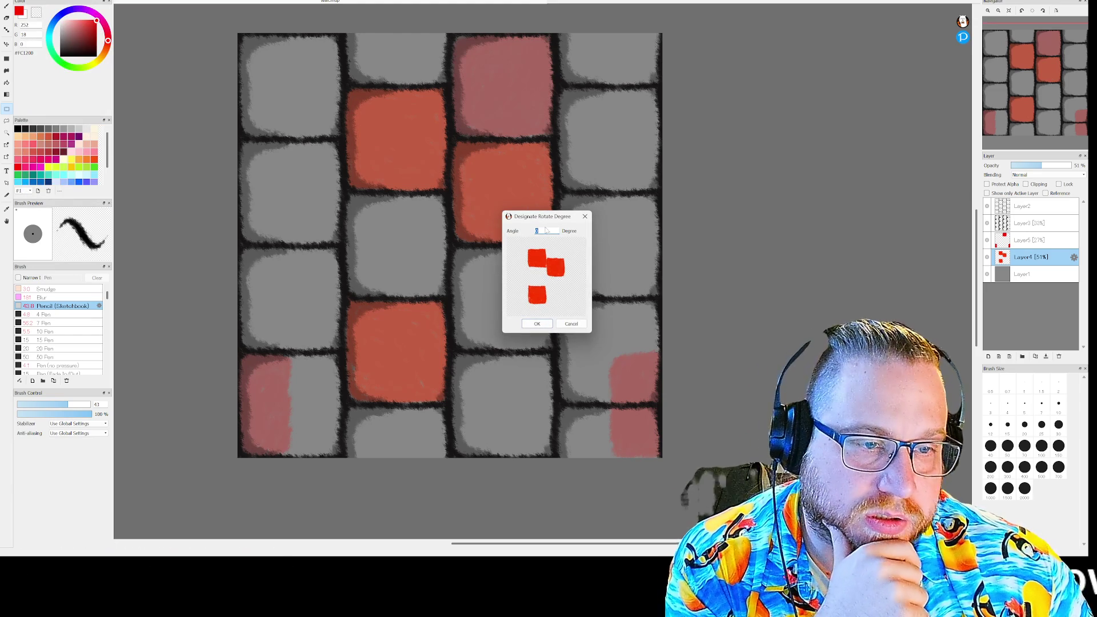
{"action": "key", "text": "Return"}
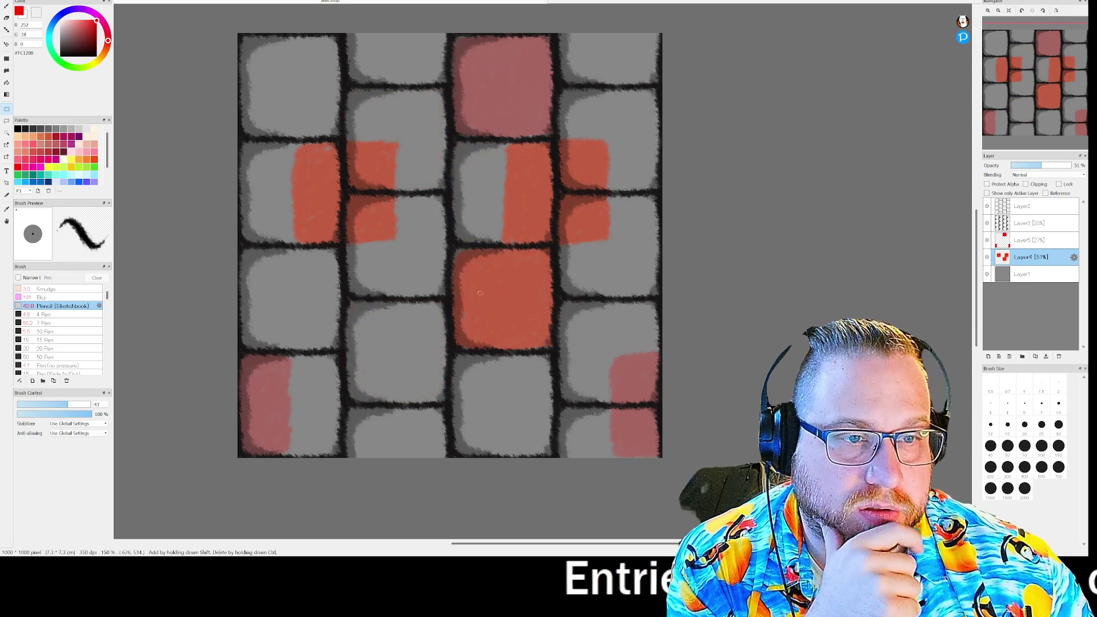
Rotate Layer3 grid lines and Layer2 brick outlines by 90 degrees the same way
{"action": "left_click", "coordinate": [1029, 223]}
{"action": "left_click", "coordinate": [39, 0]}
{"action": "mouse_move", "coordinate": [46, 182]}
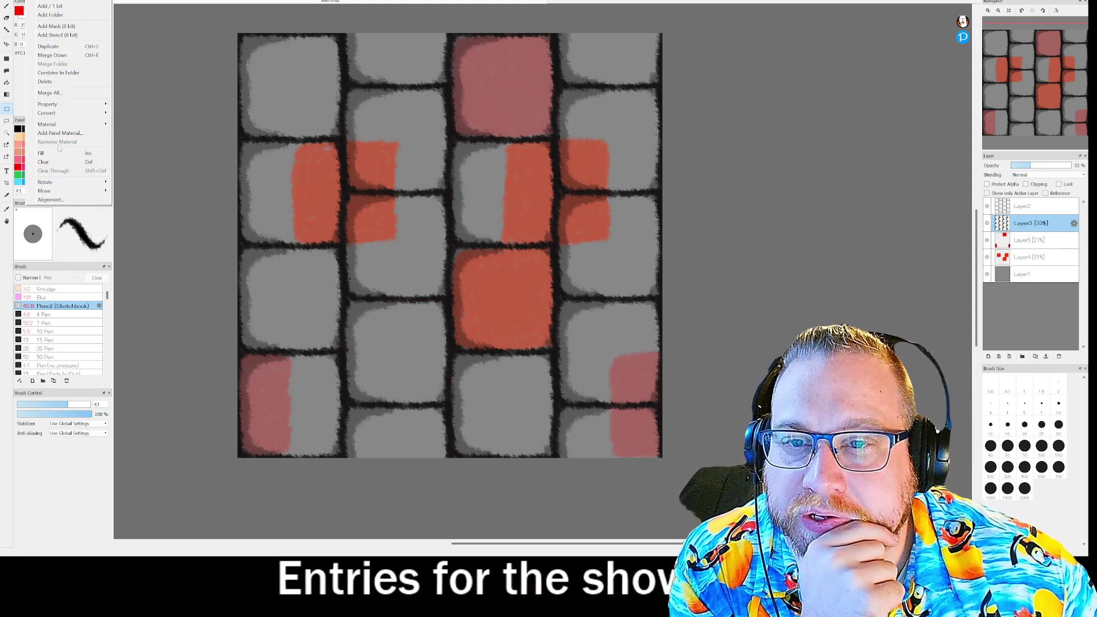
{"action": "left_click", "coordinate": [152, 204]}
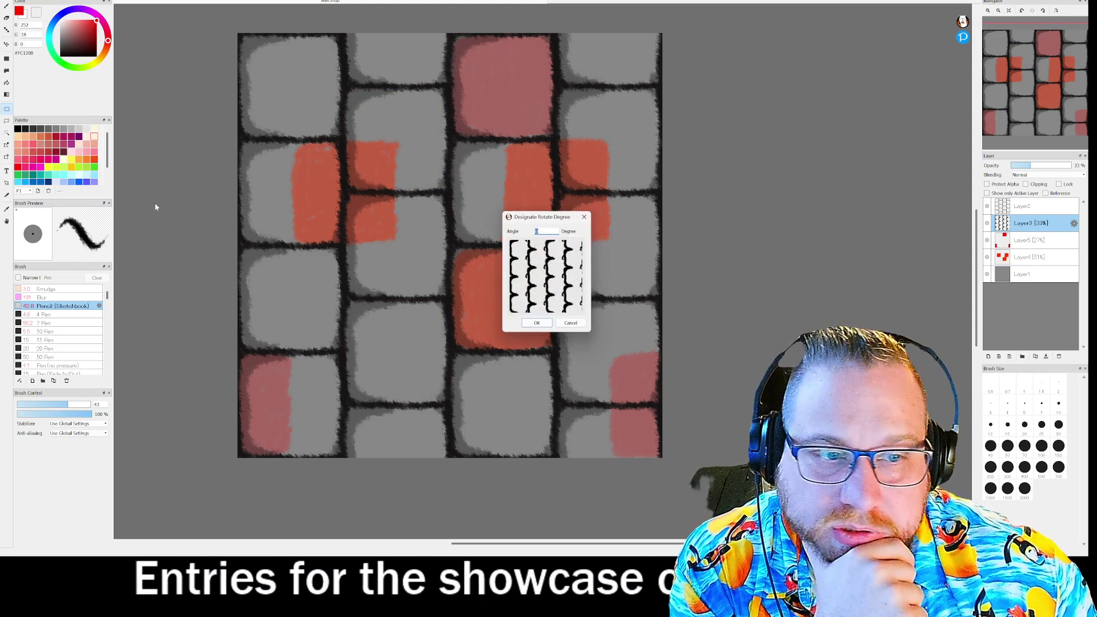
{"action": "type", "text": "90"}
{"action": "key", "text": "Return"}
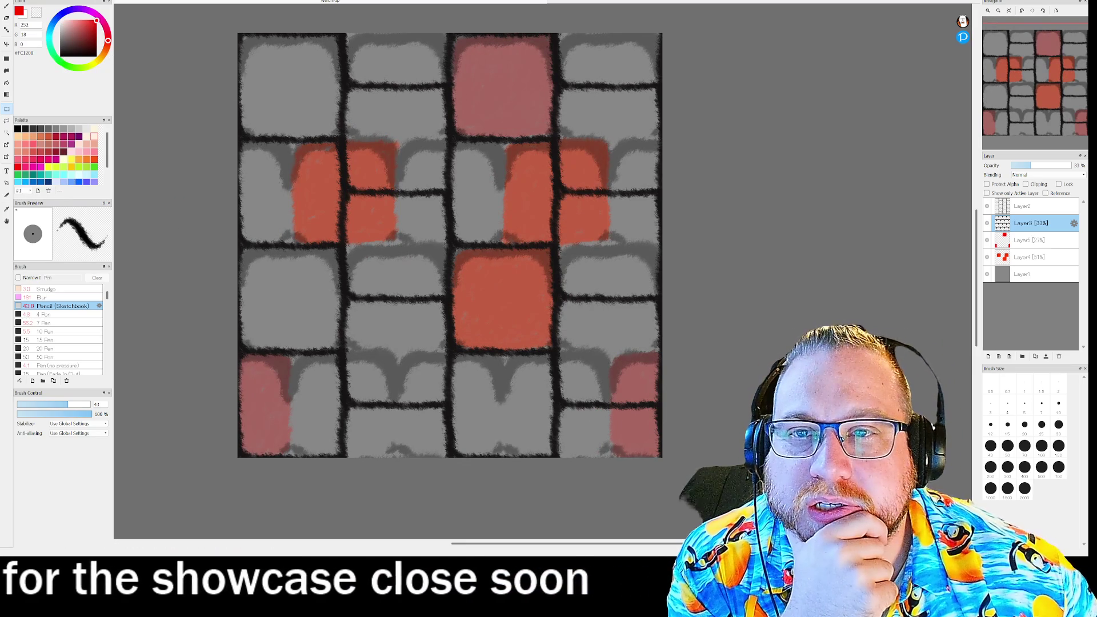
{"action": "left_click", "coordinate": [38, 0]}
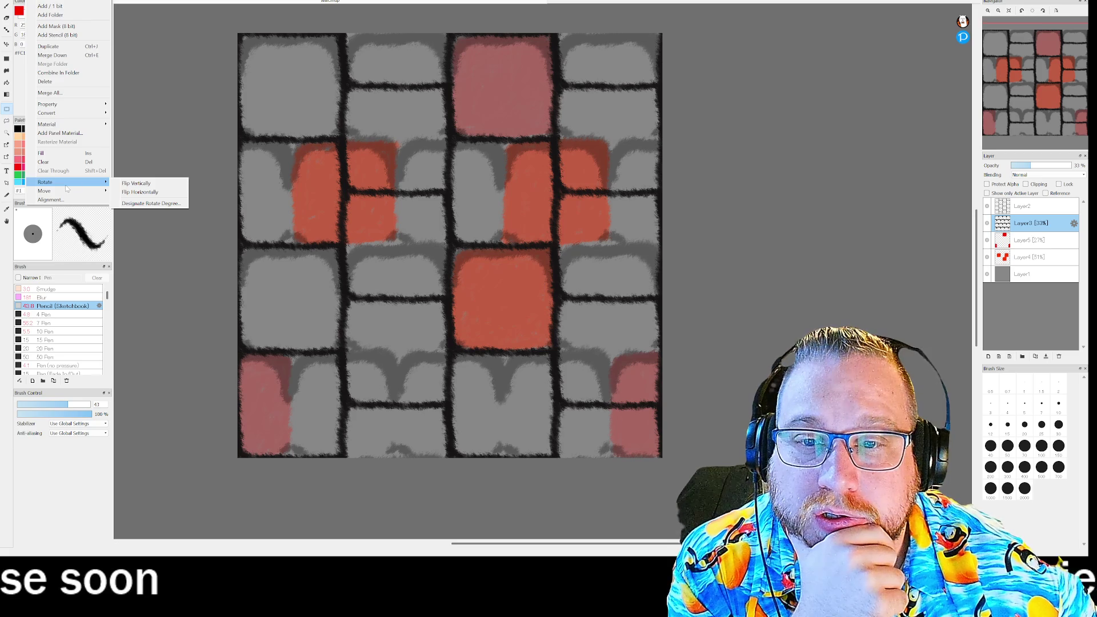
{"action": "left_click", "coordinate": [194, 106]}
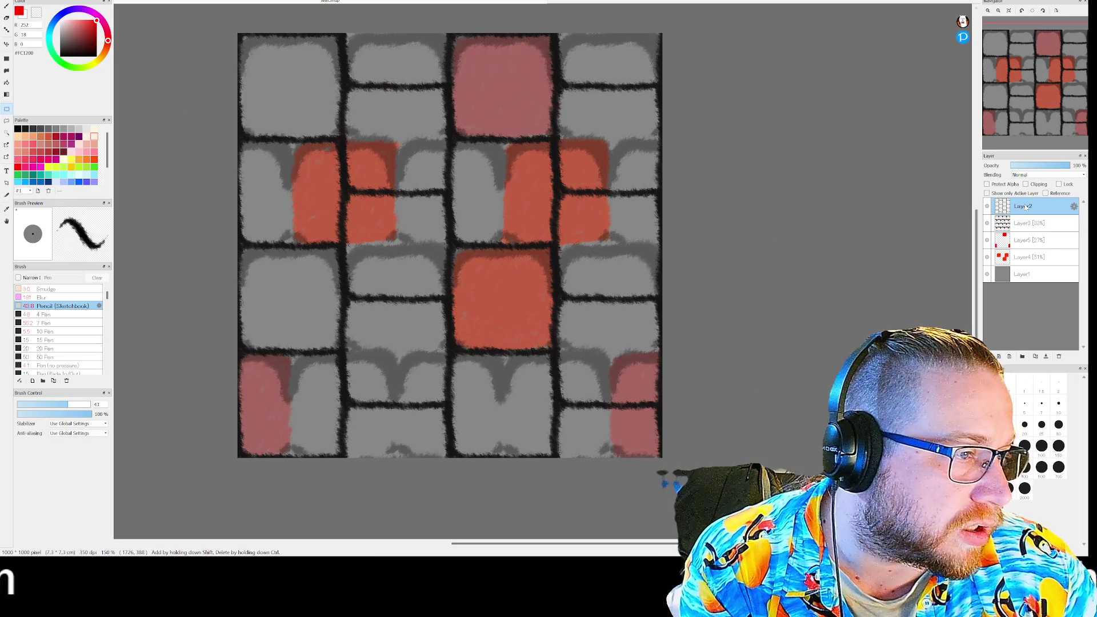
{"action": "left_click", "coordinate": [56, 0]}
{"action": "mouse_move", "coordinate": [35, 1]}
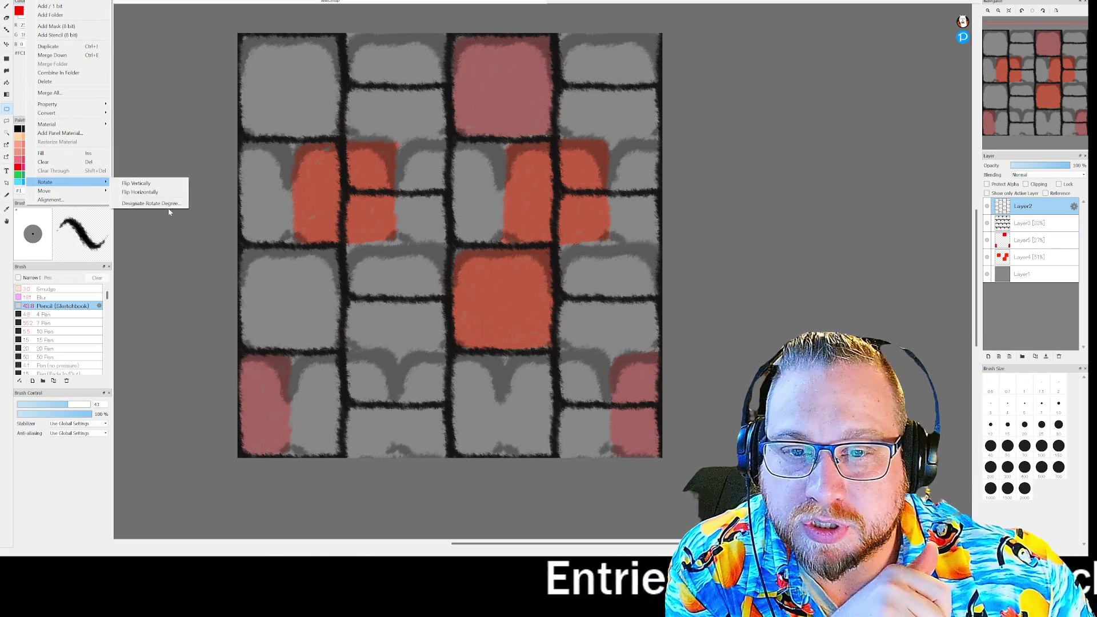
{"action": "left_click", "coordinate": [165, 203]}
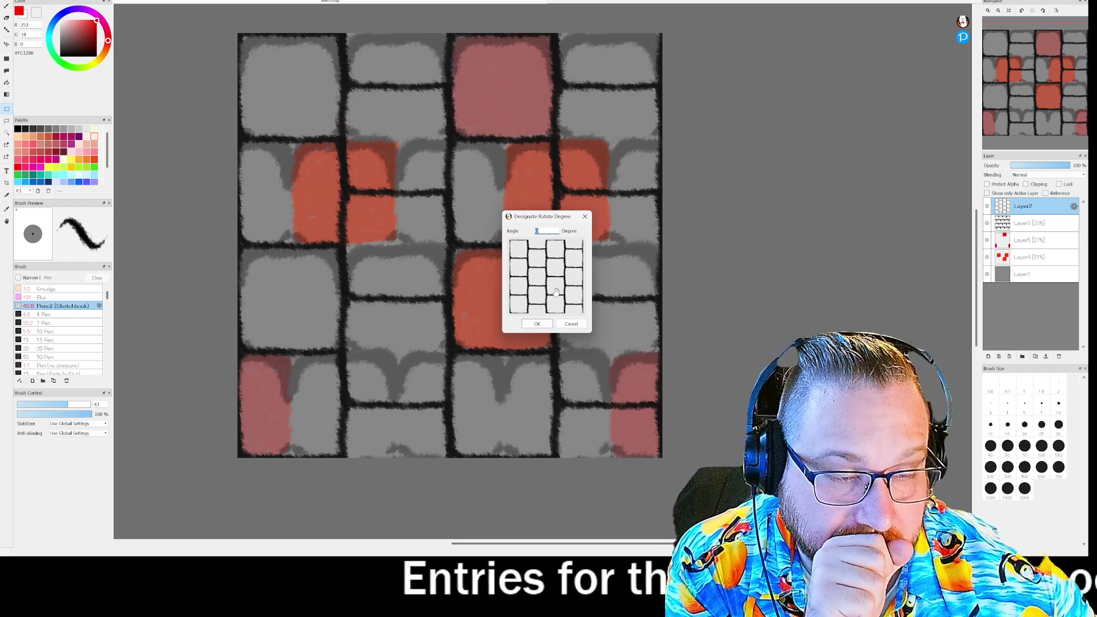
{"action": "key", "text": "Return"}
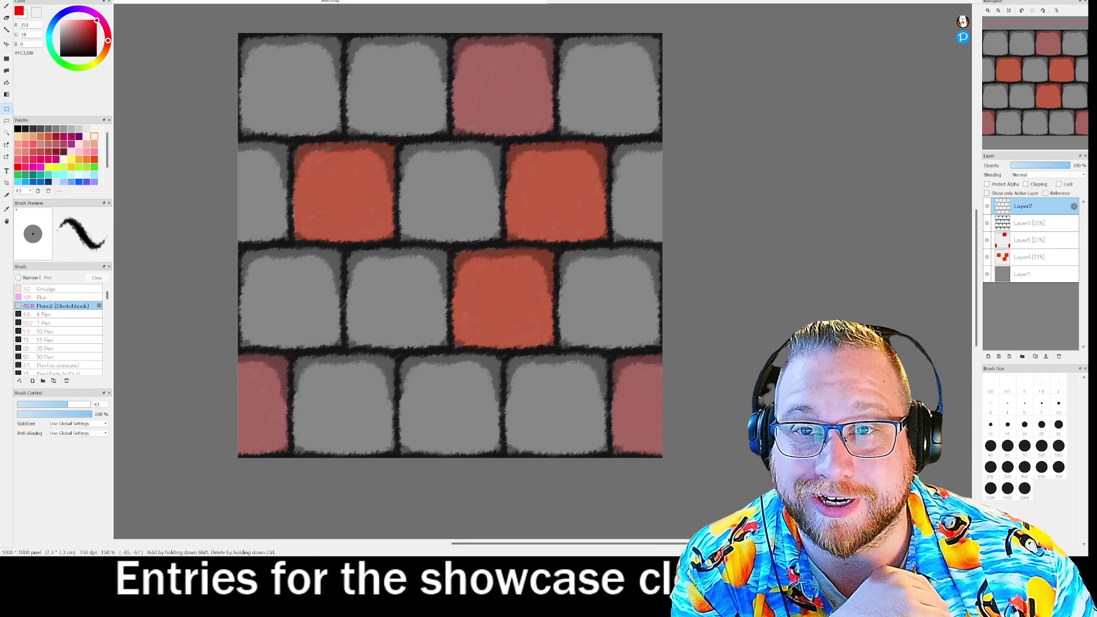
Flip the brick outline layer and the grid line layer
{"action": "left_click", "coordinate": [47, 1]}
{"action": "mouse_move", "coordinate": [45, 182]}
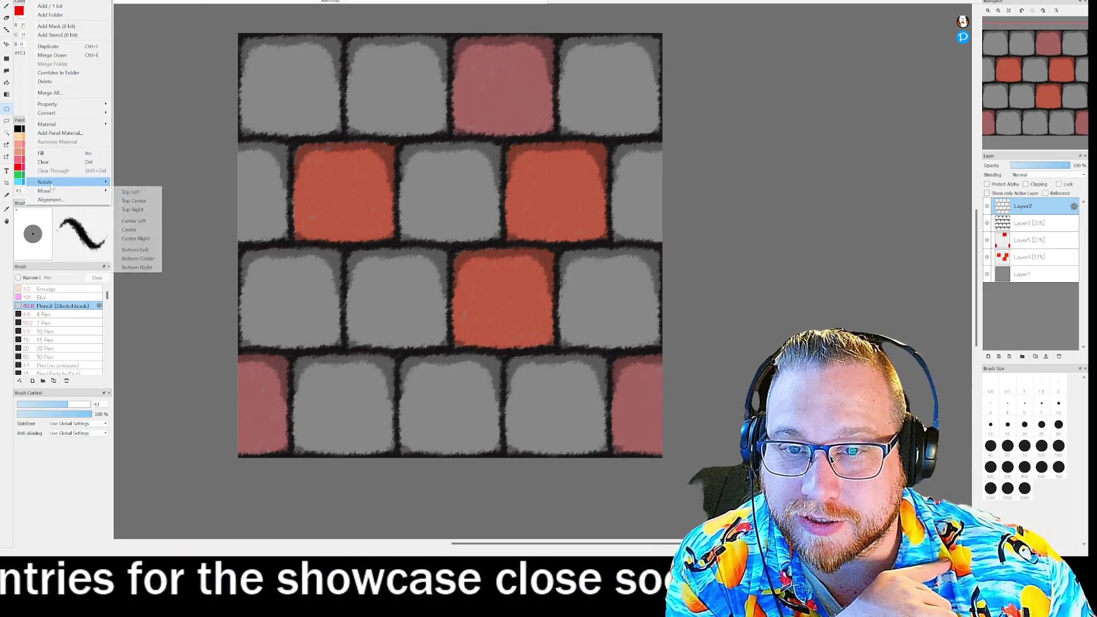
{"action": "left_click", "coordinate": [138, 185]}
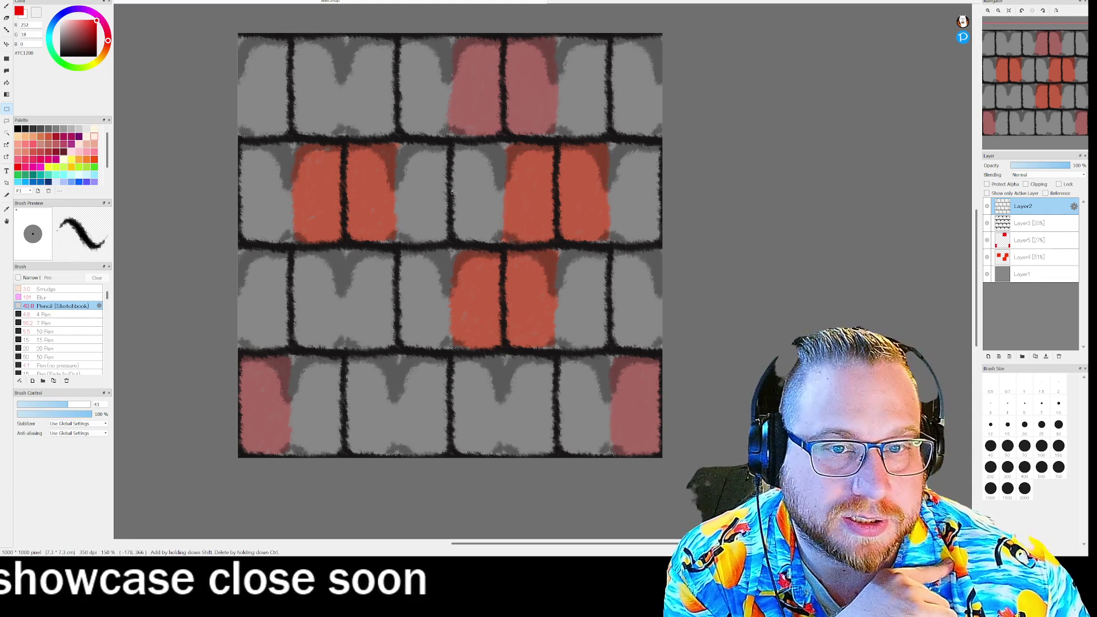
{"action": "left_click", "coordinate": [1033, 224]}
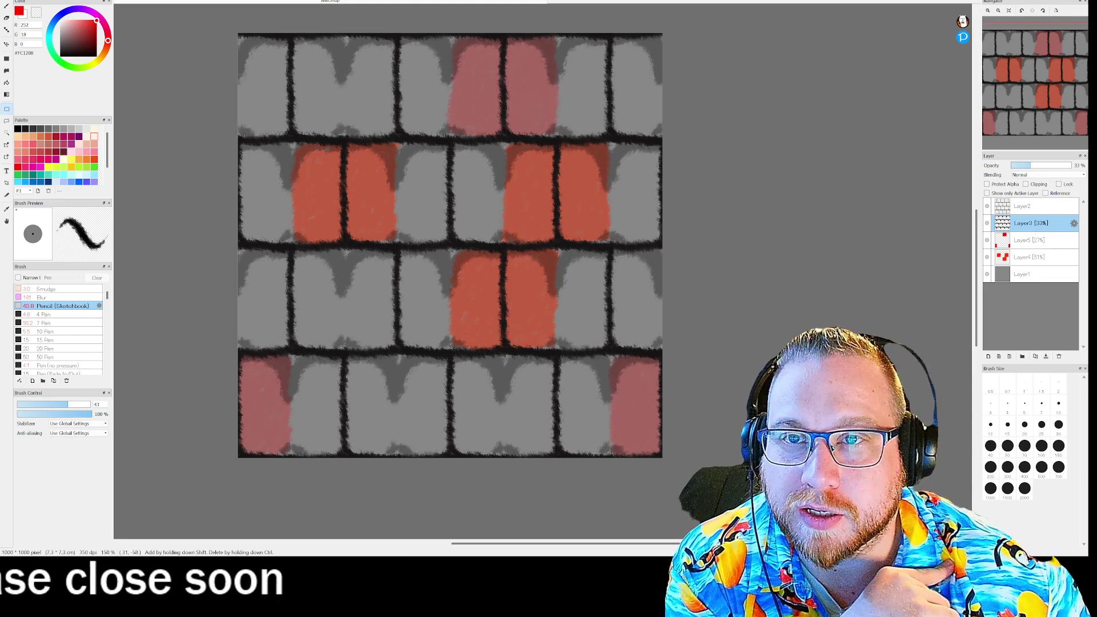
{"action": "left_click", "coordinate": [39, 2]}
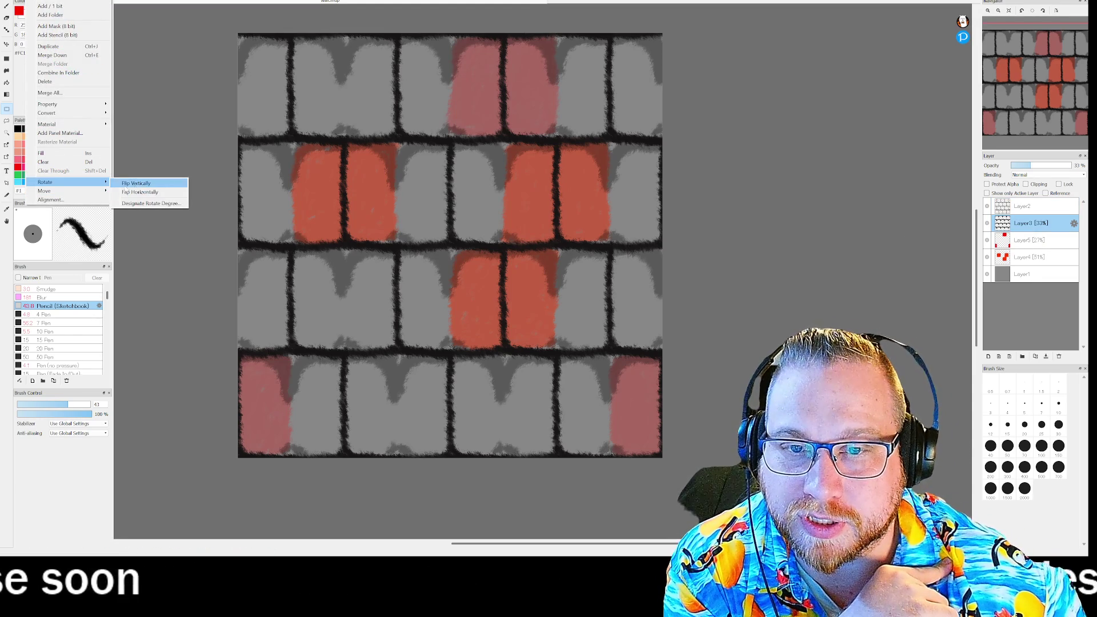
{"action": "left_click", "coordinate": [137, 184]}
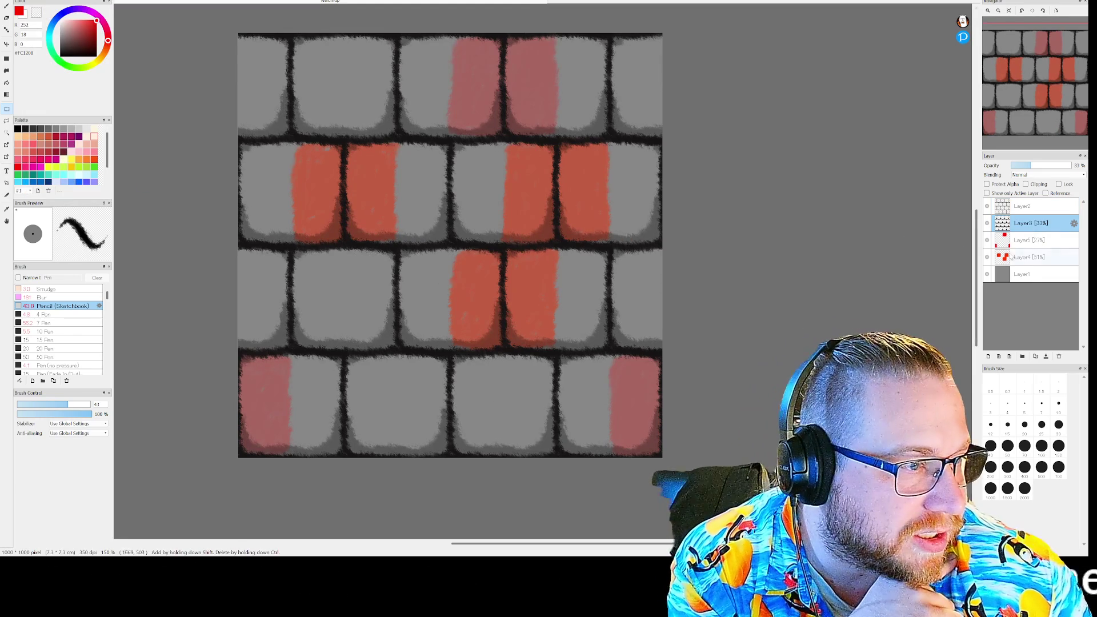
Flip both red brick tint layers horizontally to scatter the coloured bricks differently
{"action": "left_click", "coordinate": [39, 2]}
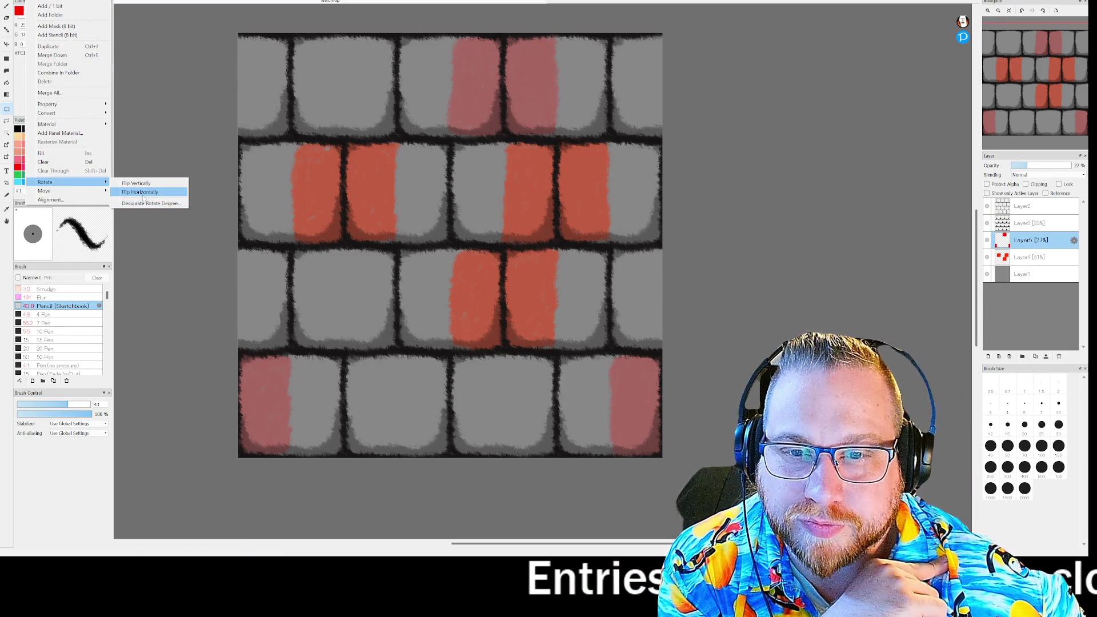
{"action": "left_click", "coordinate": [145, 193]}
{"action": "left_click", "coordinate": [1015, 259]}
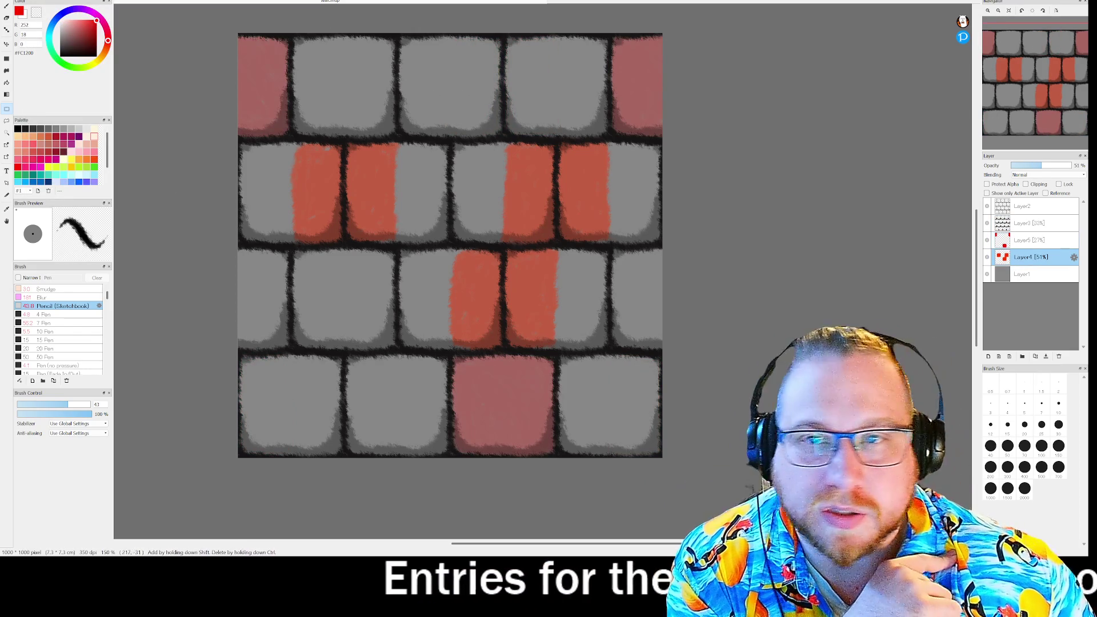
{"action": "left_click", "coordinate": [39, 3]}
{"action": "mouse_move", "coordinate": [45, 181]}
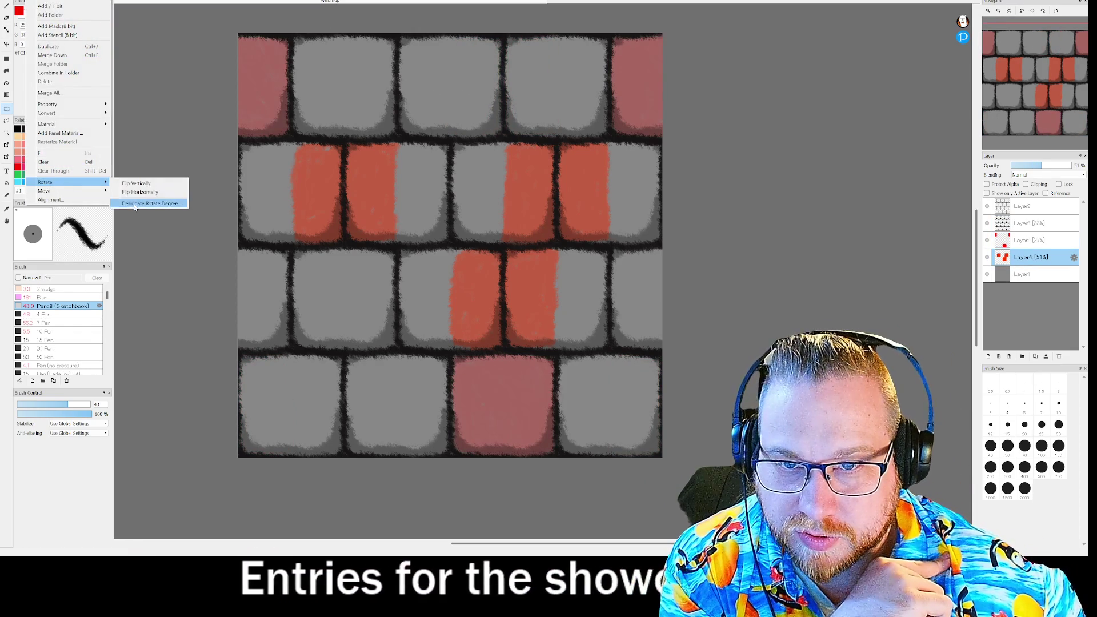
{"action": "left_click", "coordinate": [139, 192]}
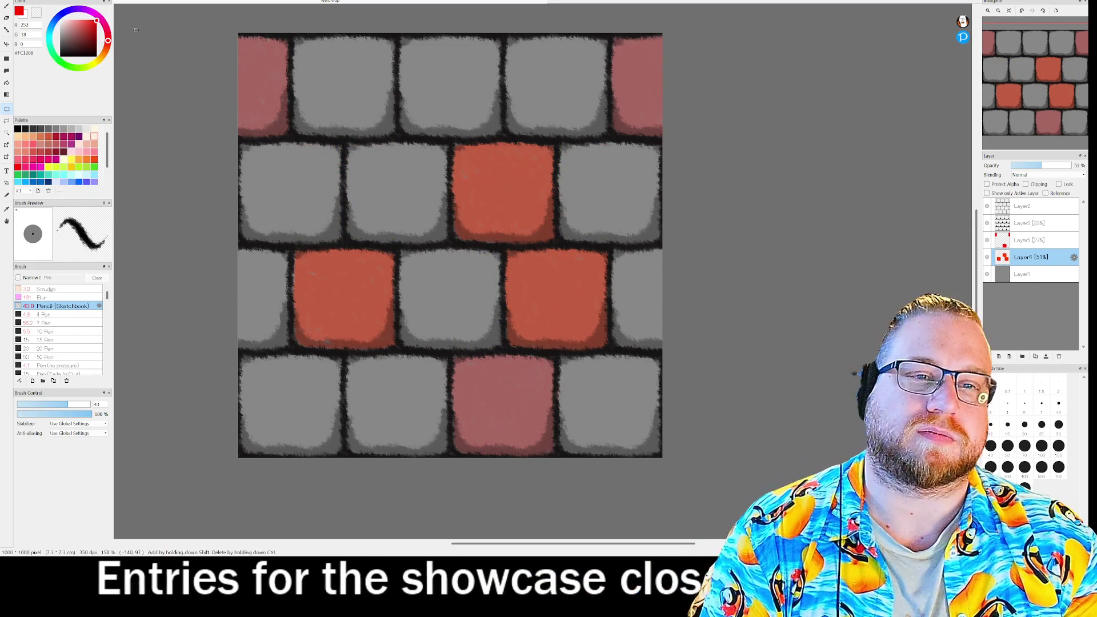
{"action": "left_click", "coordinate": [11, 1]}
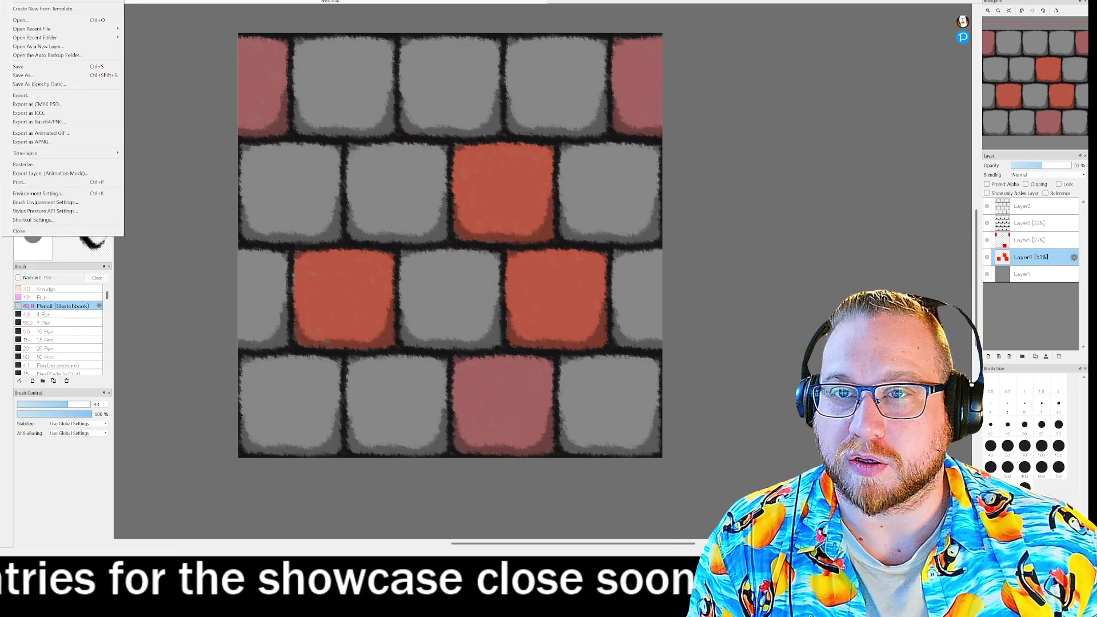
Save the texture over the existing 'wall' file, confirming the replace
{"action": "left_click", "coordinate": [25, 75]}
{"action": "left_click", "coordinate": [250, 62]}
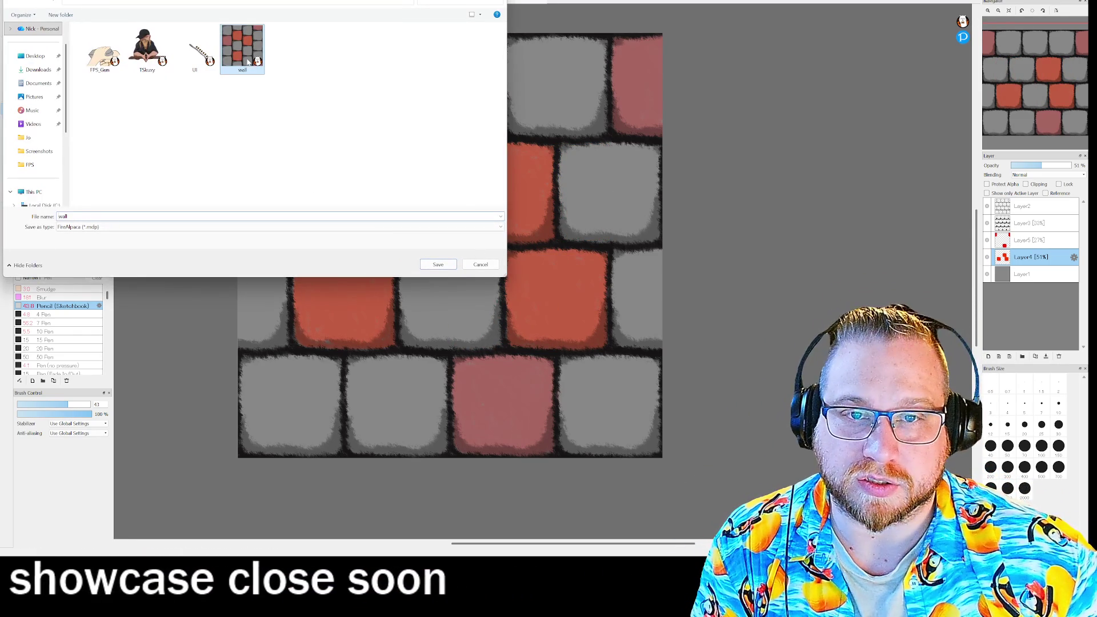
{"action": "left_click", "coordinate": [435, 266]}
{"action": "left_click", "coordinate": [563, 267]}
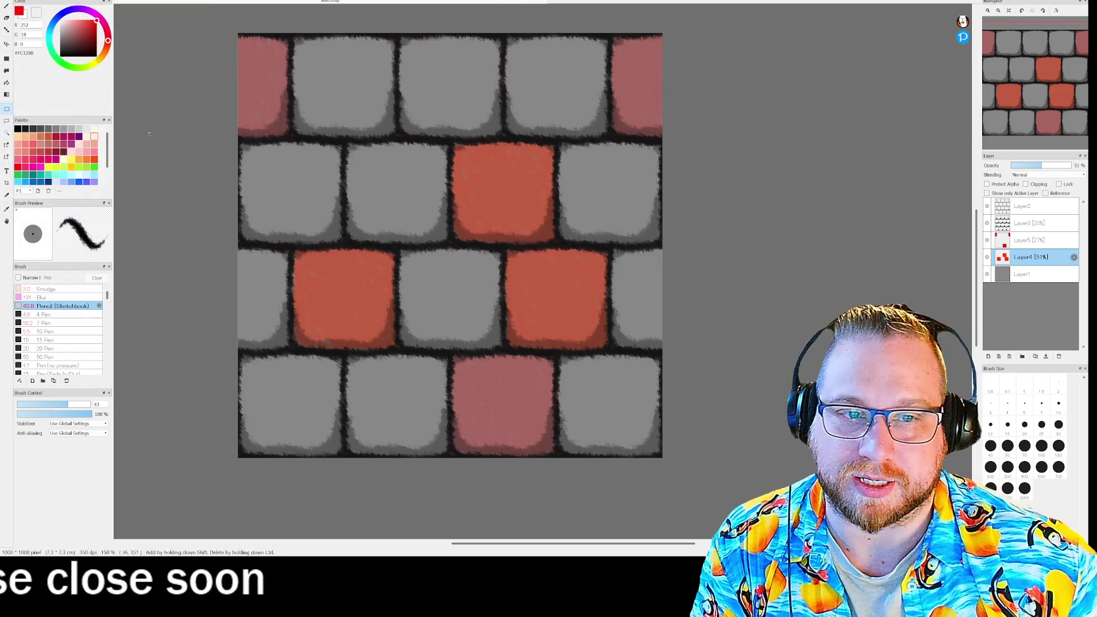
Export the texture as the Walls2 PNG, replacing the existing image
{"action": "left_click", "coordinate": [12, 1]}
{"action": "left_click", "coordinate": [32, 96]}
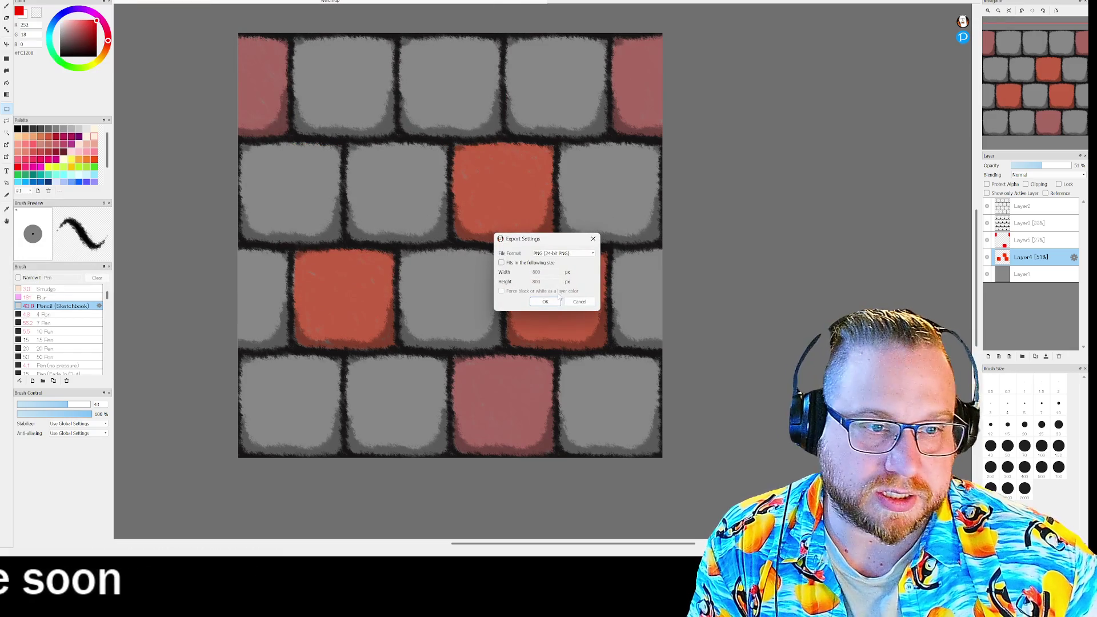
{"action": "left_click", "coordinate": [548, 303]}
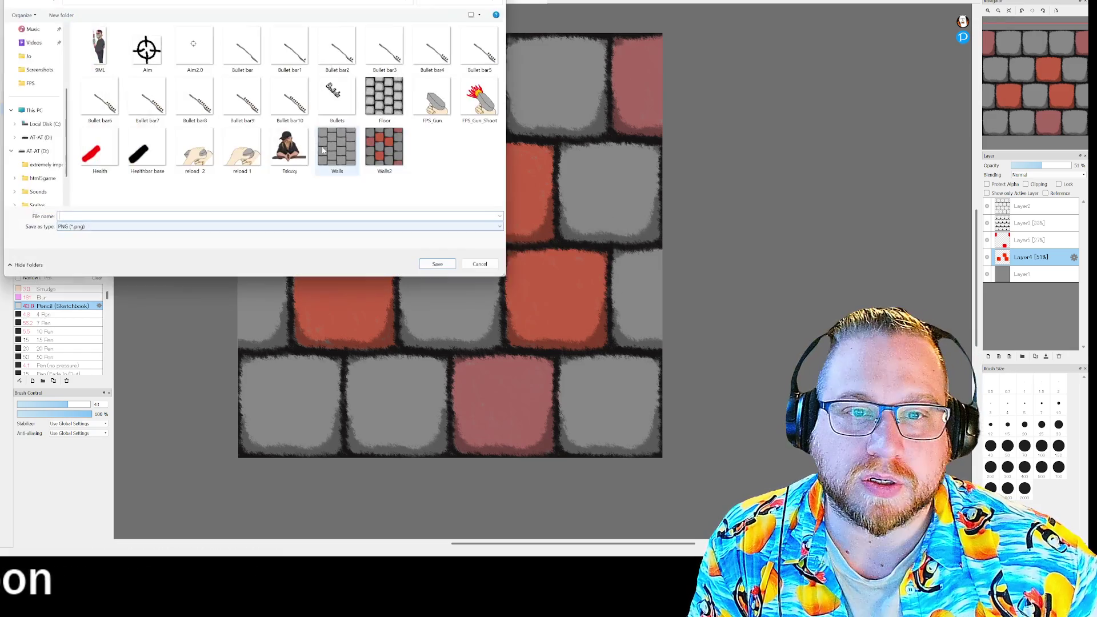
{"action": "left_click", "coordinate": [437, 265]}
{"action": "left_click", "coordinate": [566, 263]}
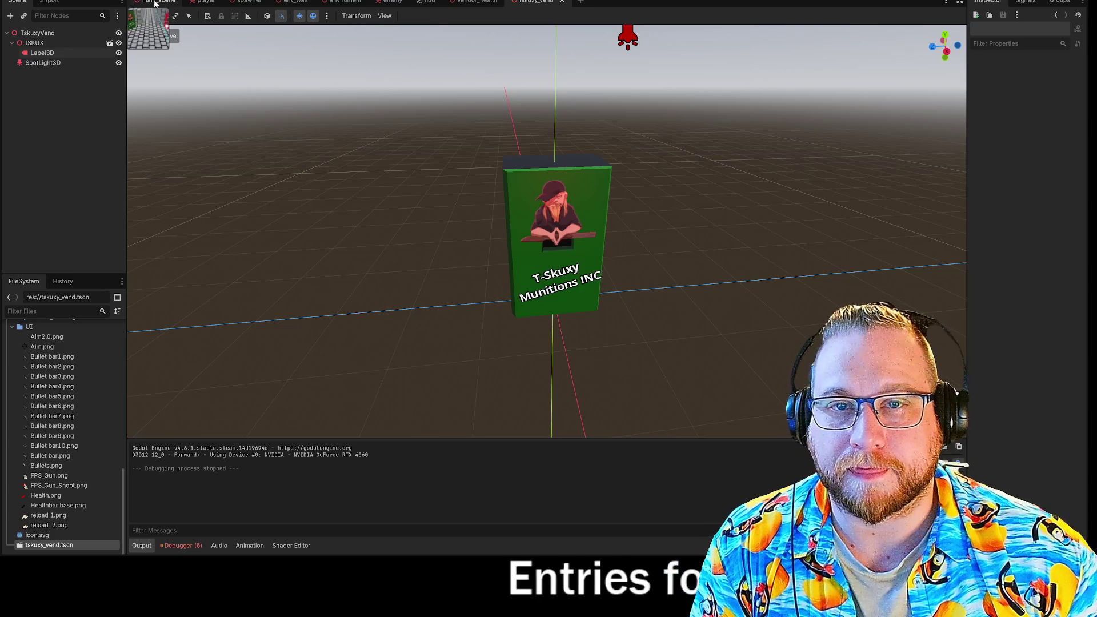
Copy Walls2.png from Pictures > FPS into the project's Enviroment folder in the FileSystem dock
{"action": "left_click", "coordinate": [155, 3]}
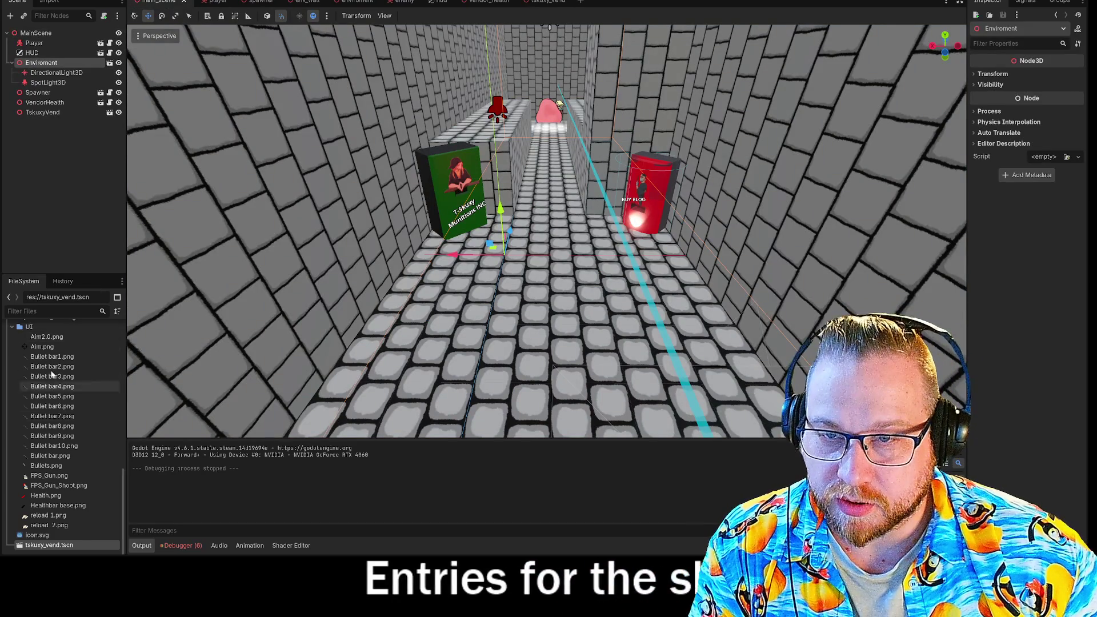
{"action": "key", "text": "super+e"}
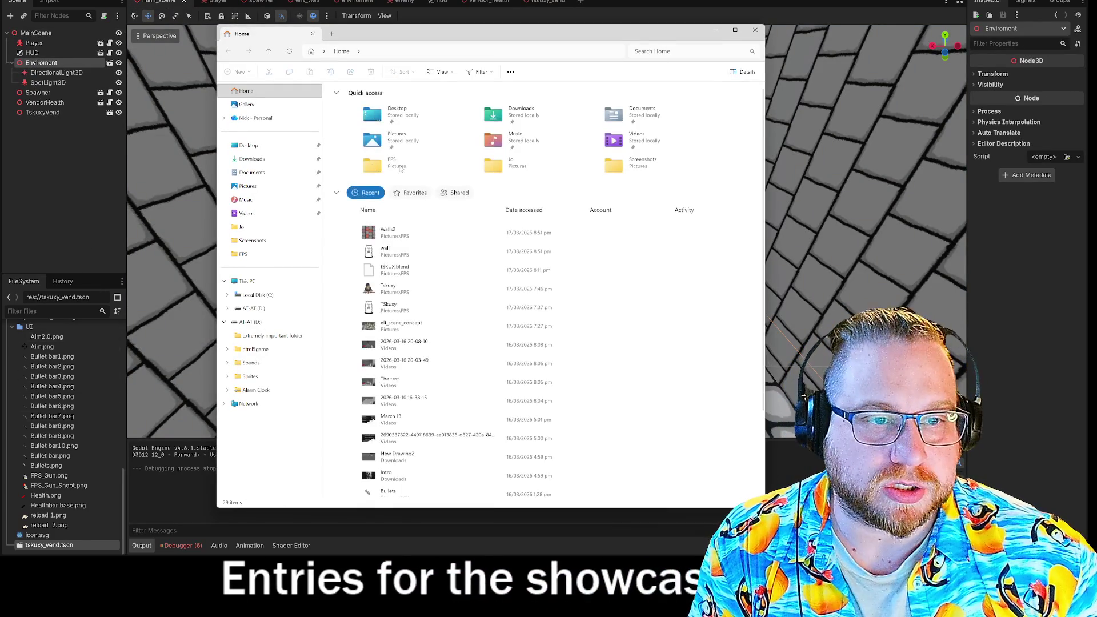
{"action": "double_click", "coordinate": [377, 165]}
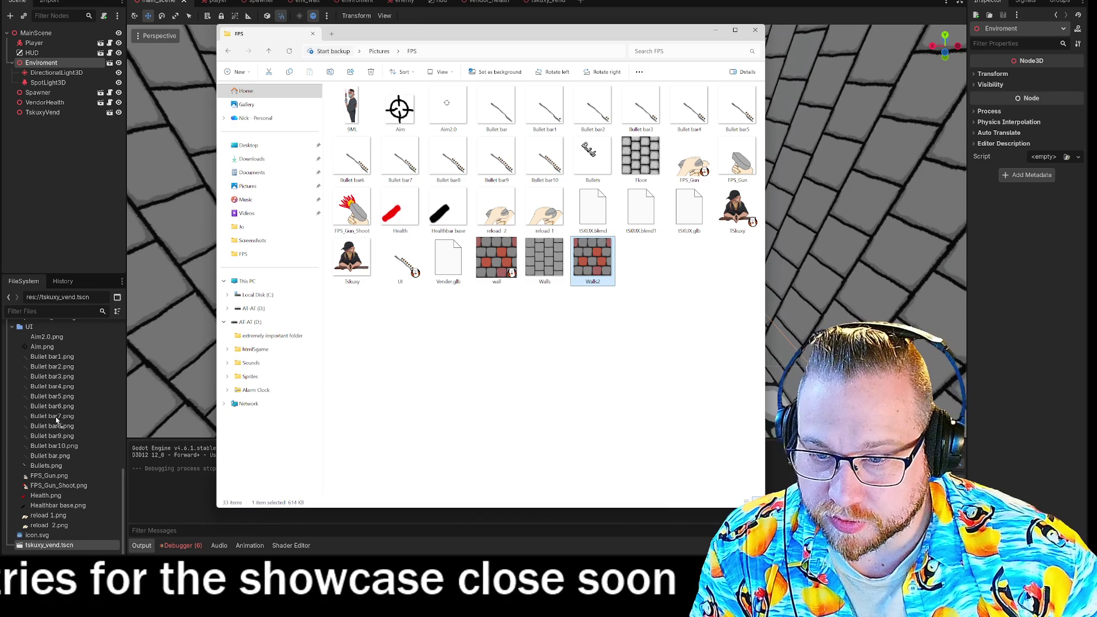
{"action": "scroll", "coordinate": [54, 414], "scroll_direction": "up", "scroll_amount": 4}
{"action": "scroll", "coordinate": [54, 414], "scroll_direction": "down", "scroll_amount": 3}
{"action": "scroll", "coordinate": [52, 411], "scroll_direction": "down", "scroll_amount": 3}
{"action": "scroll", "coordinate": [47, 403], "scroll_direction": "down", "scroll_amount": 3}
{"action": "left_click_drag", "start_coordinate": [41, 395], "coordinate": [29, 514]}
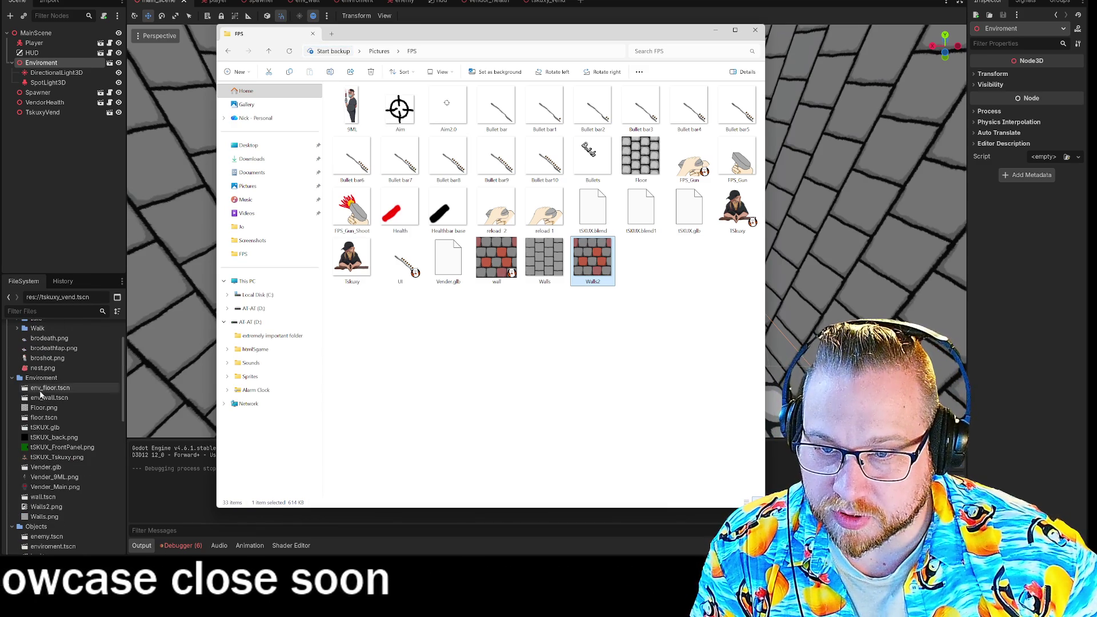
{"action": "left_click", "coordinate": [755, 31]}
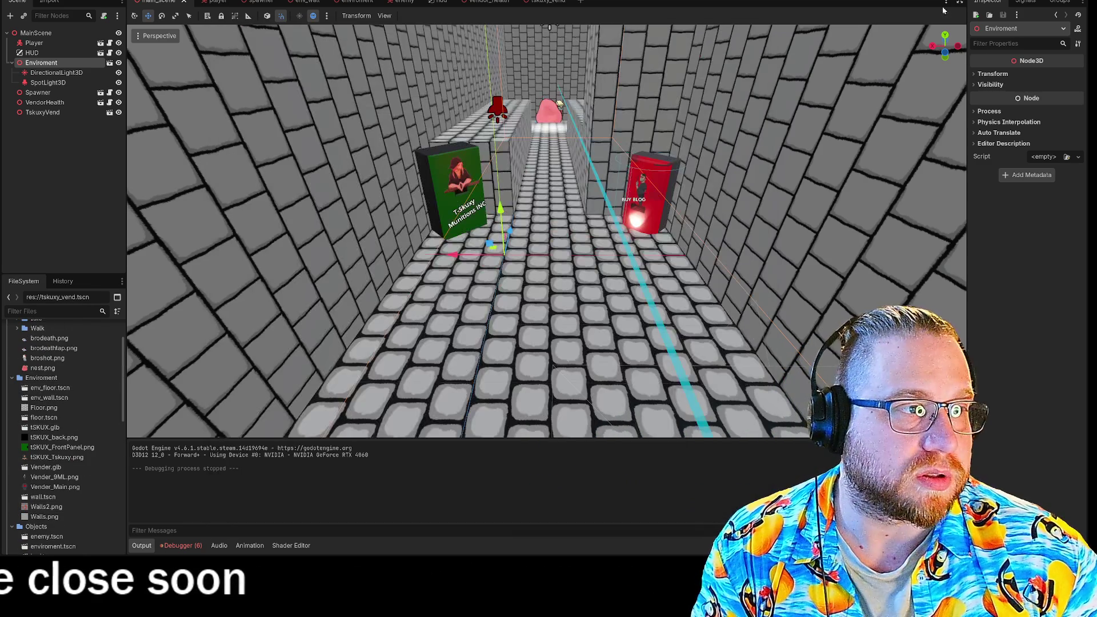
Apply the Walls2 texture to the wall mesh in env_wall from the front view
{"action": "left_click", "coordinate": [300, 2]}
{"action": "left_click", "coordinate": [945, 54]}
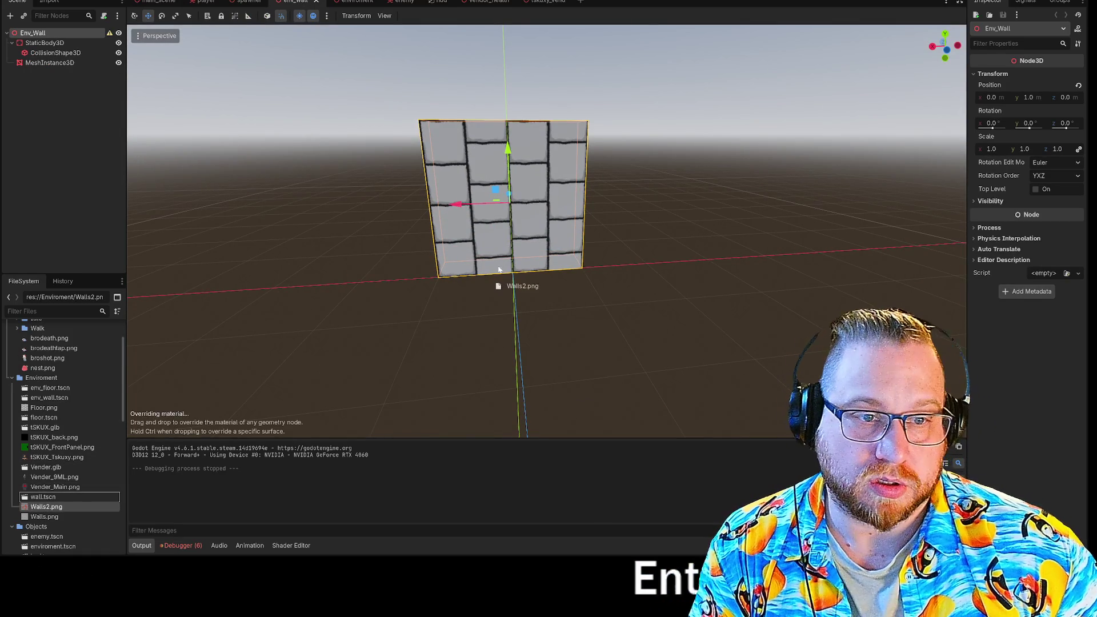
{"action": "left_click_drag", "start_coordinate": [495, 274], "coordinate": [513, 247]}
{"action": "left_click", "coordinate": [700, 159]}
{"action": "left_click_drag", "start_coordinate": [699, 159], "coordinate": [781, 180]}
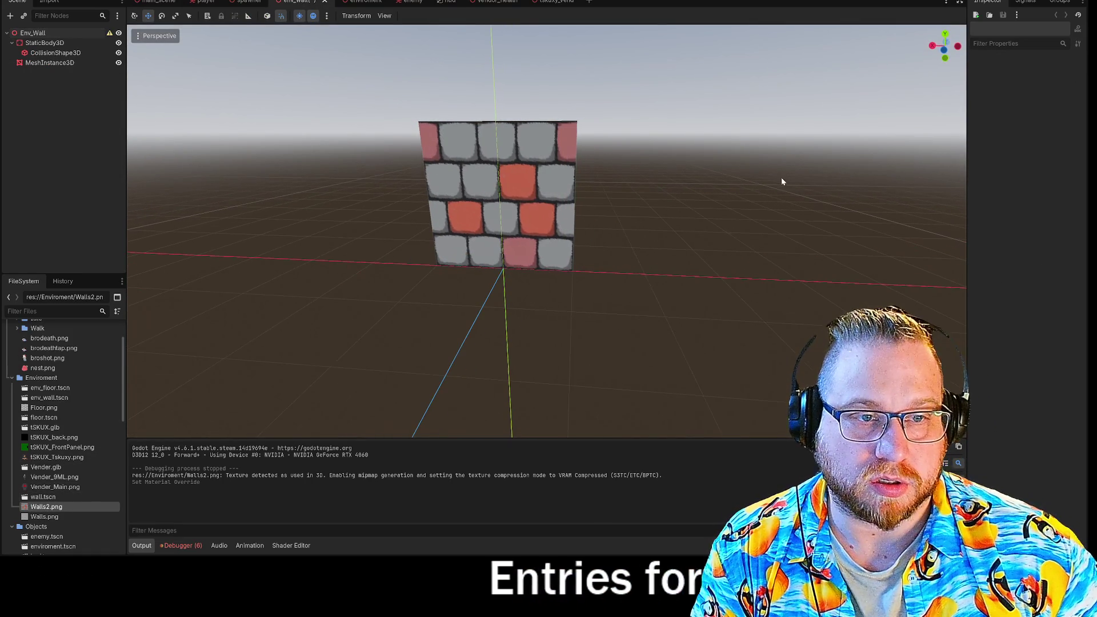
Check the main corridor scene, then return to env_wall
{"action": "left_click", "coordinate": [148, 3]}
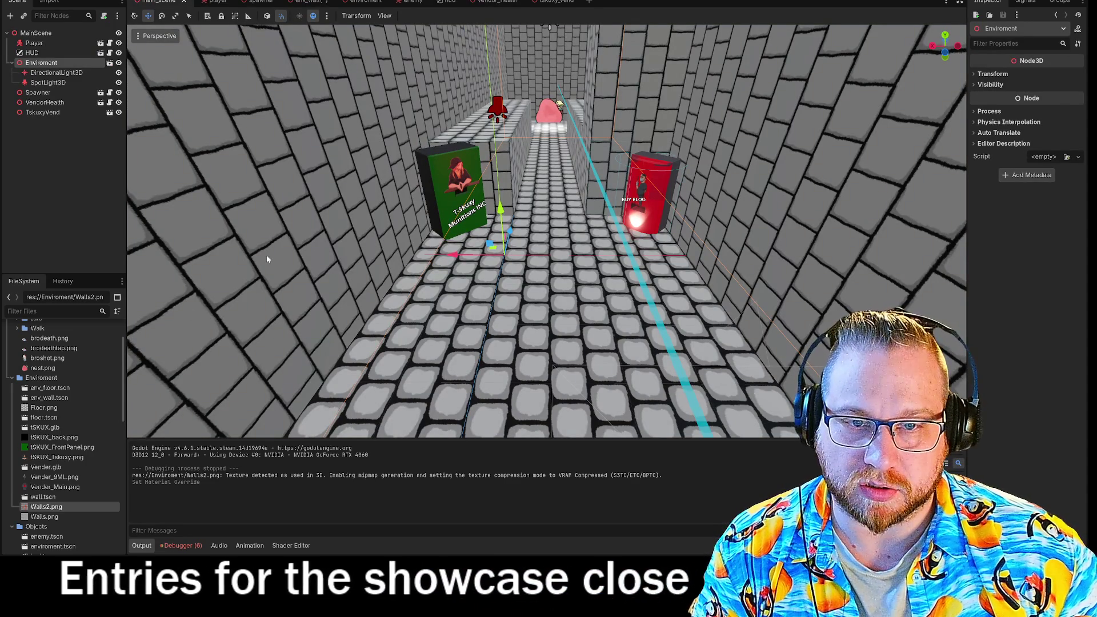
{"action": "key", "text": "ctrl+z"}
{"action": "left_click", "coordinate": [305, 2]}
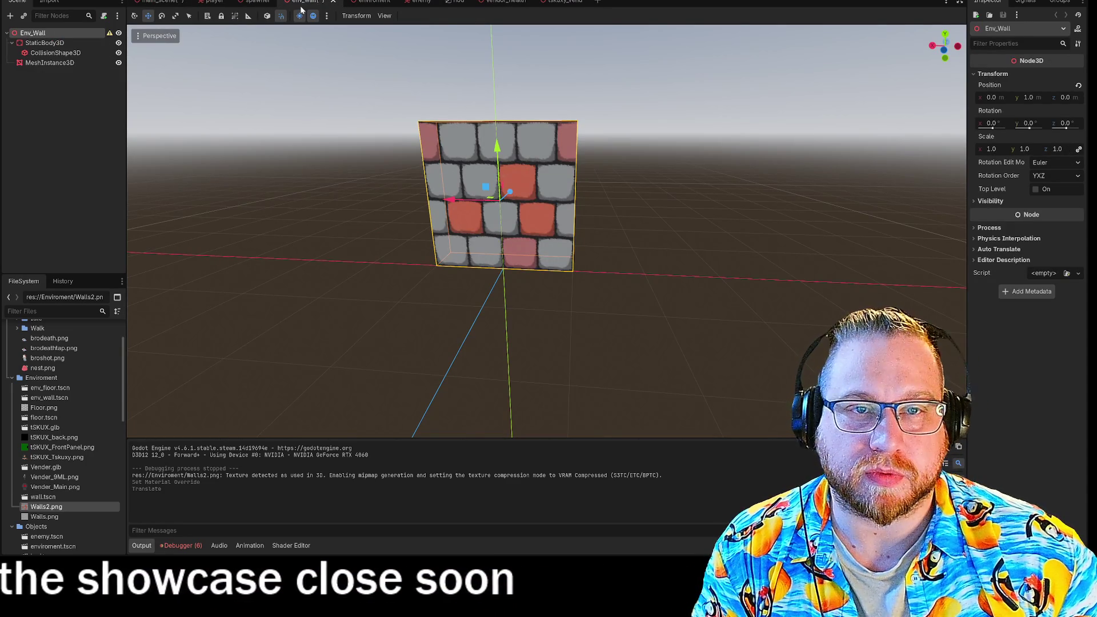
Save and close the env_wall scene so the corridor walls update
{"action": "right_click", "coordinate": [305, 4]}
{"action": "left_click", "coordinate": [330, 21]}
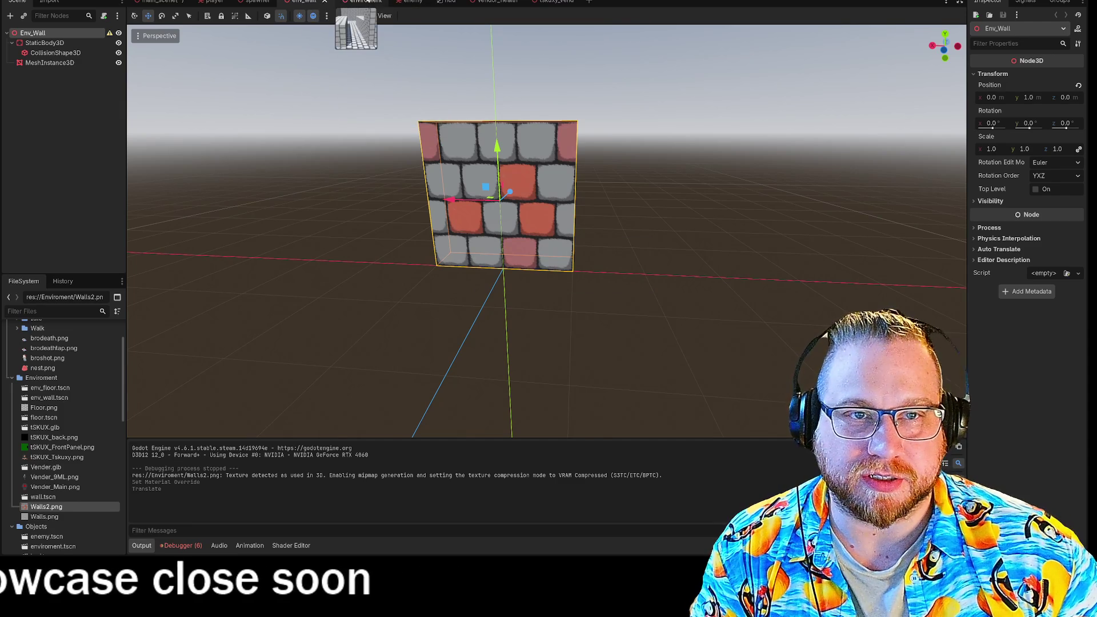
{"action": "left_click", "coordinate": [332, 3]}
Save the main corridor scene
{"action": "left_click", "coordinate": [158, 1]}
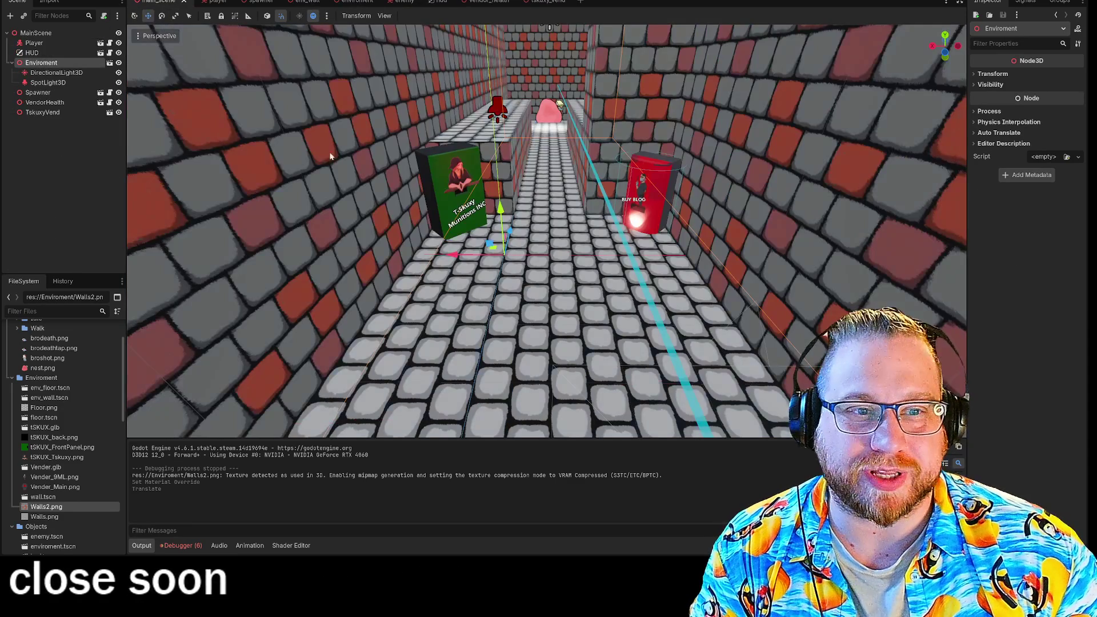
{"action": "right_click", "coordinate": [184, 2]}
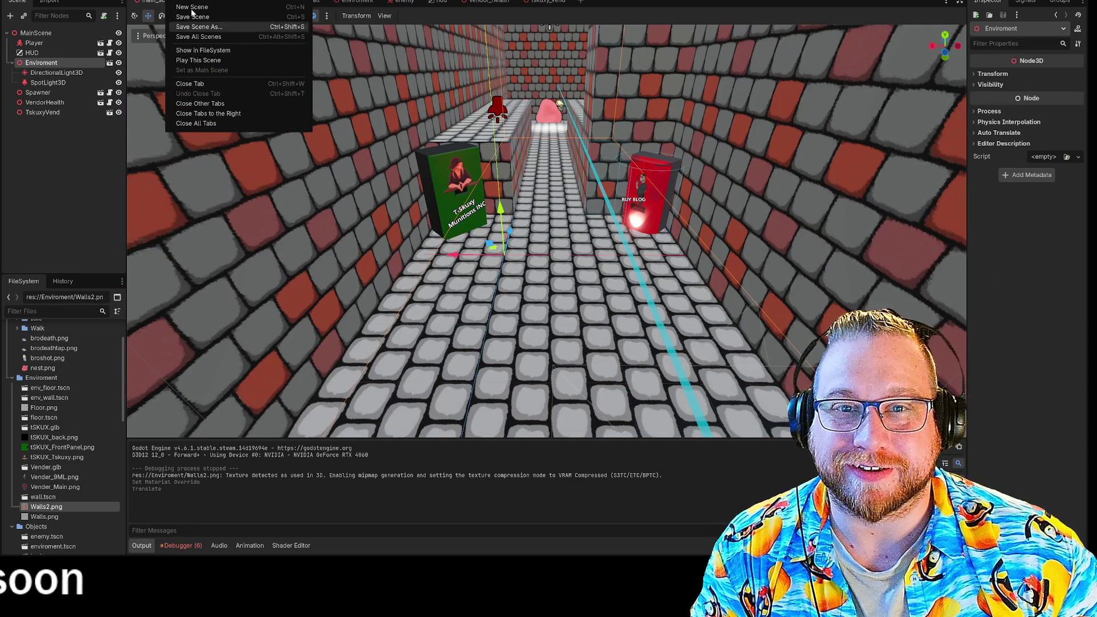
{"action": "left_click", "coordinate": [193, 18]}
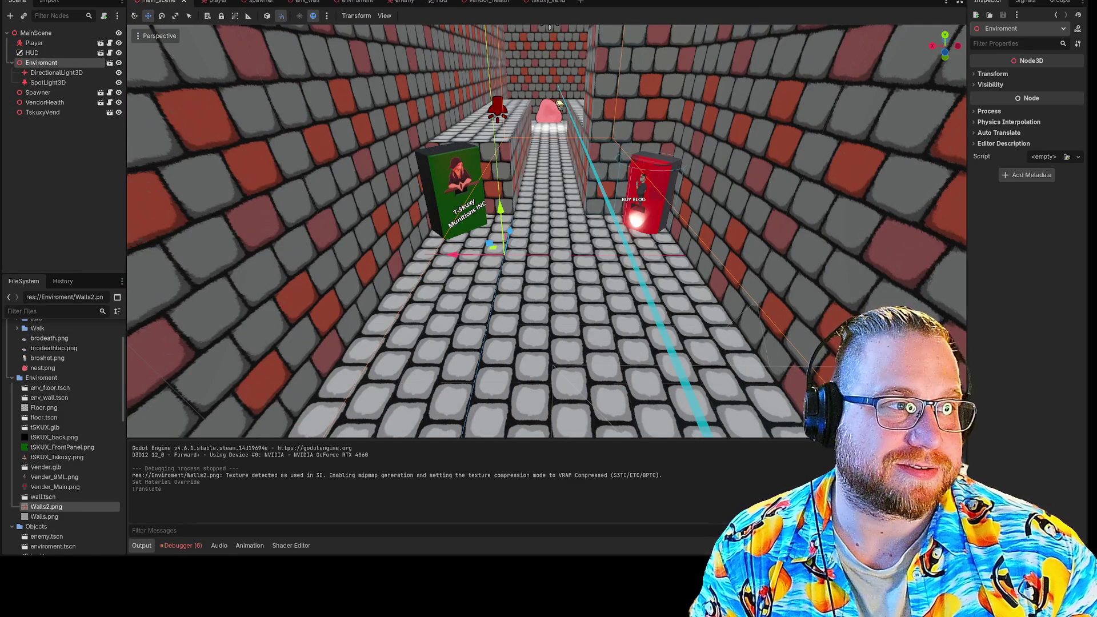
Run the game and walk the corridors with WASD, bumping into a vending machine to test collision
{"action": "key", "text": "F5"}
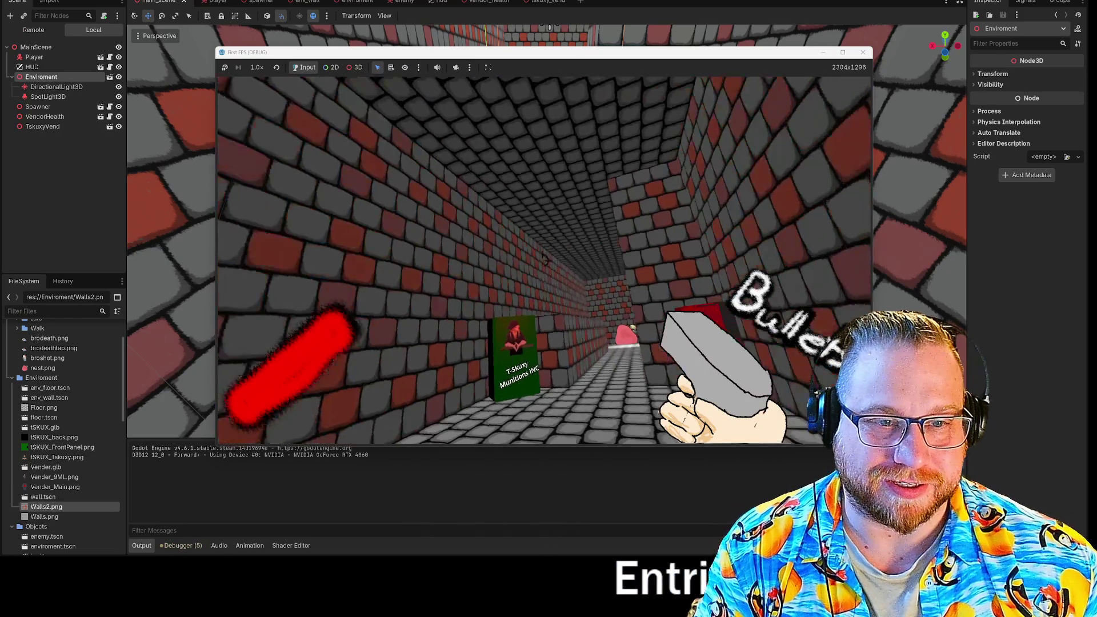
{"action": "key", "text": "w"}
{"action": "key", "text": "w"}
{"action": "key", "text": "w"}
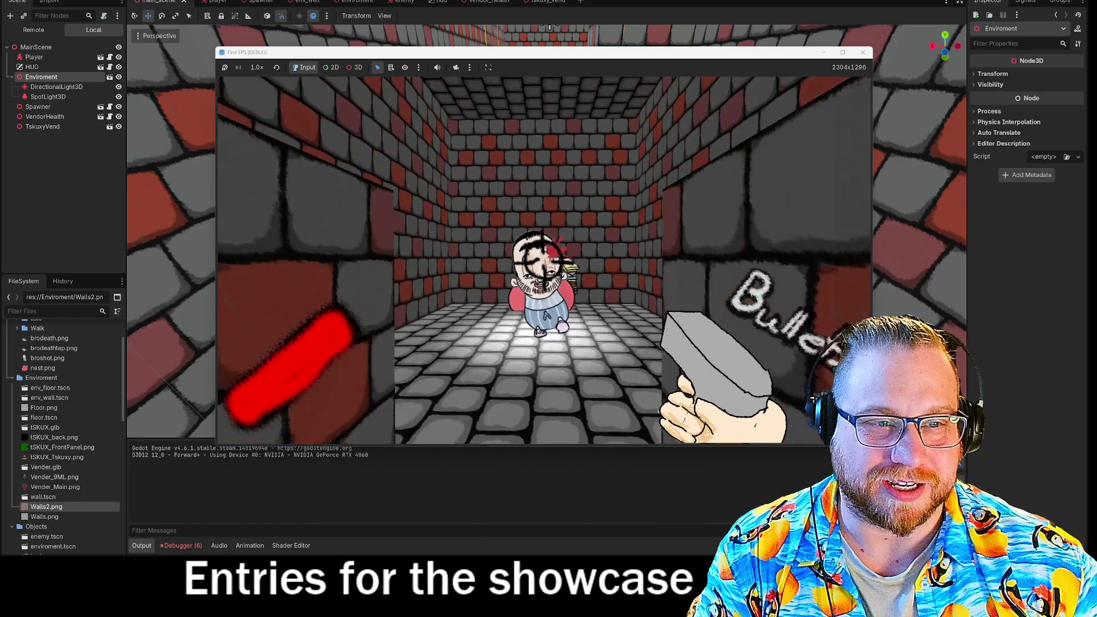
{"action": "key", "text": "s"}
{"action": "key", "text": "w"}
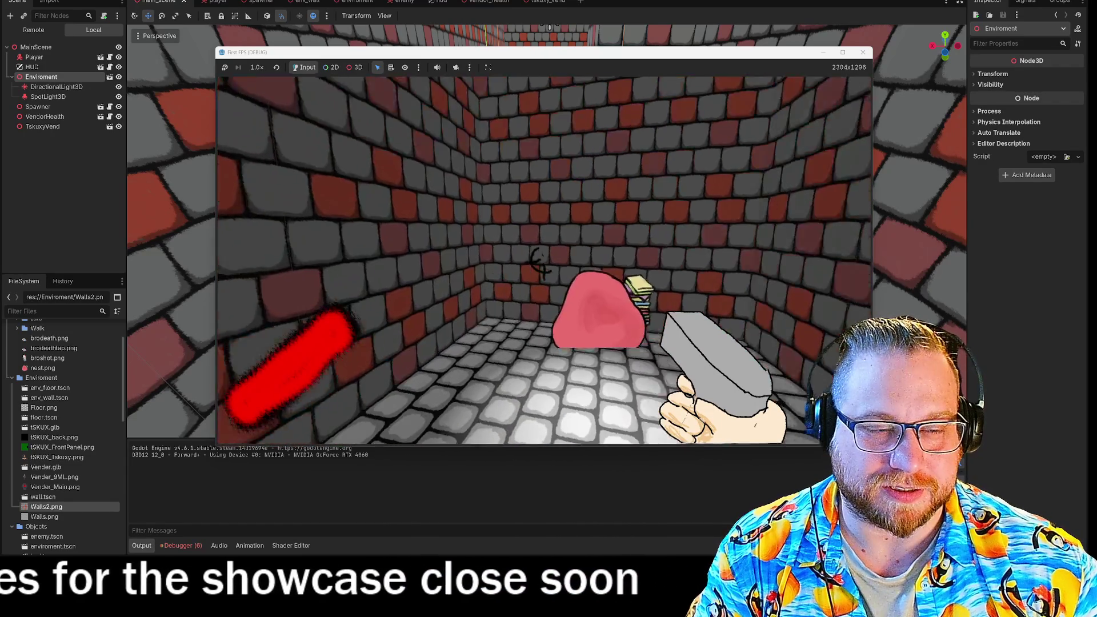
{"action": "key", "text": "w"}
{"action": "key", "text": "w"}
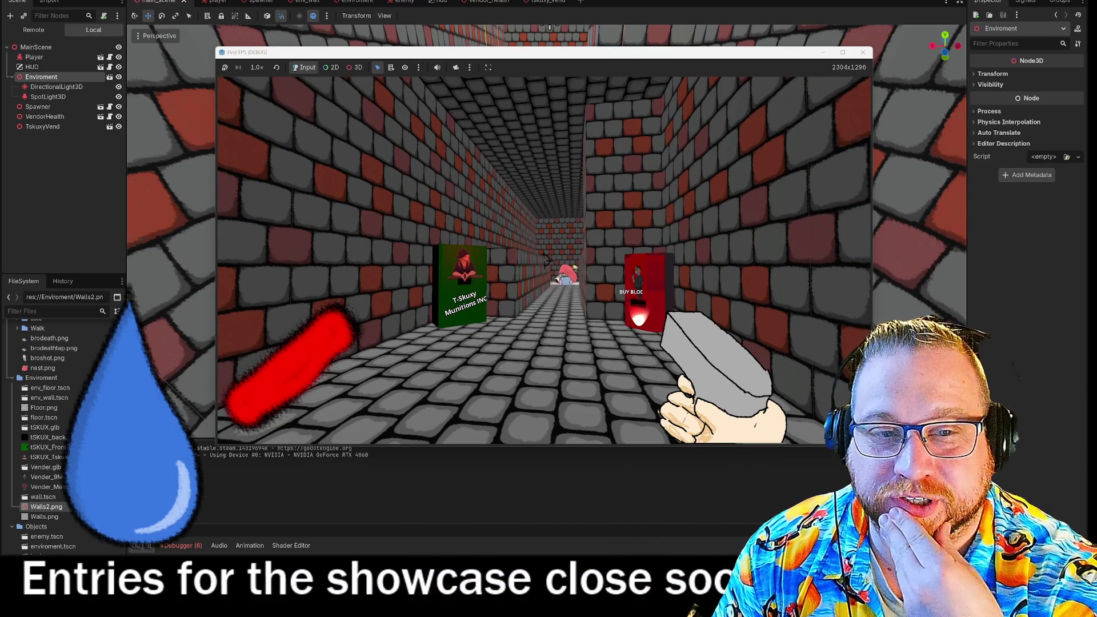
{"action": "key", "text": "w"}
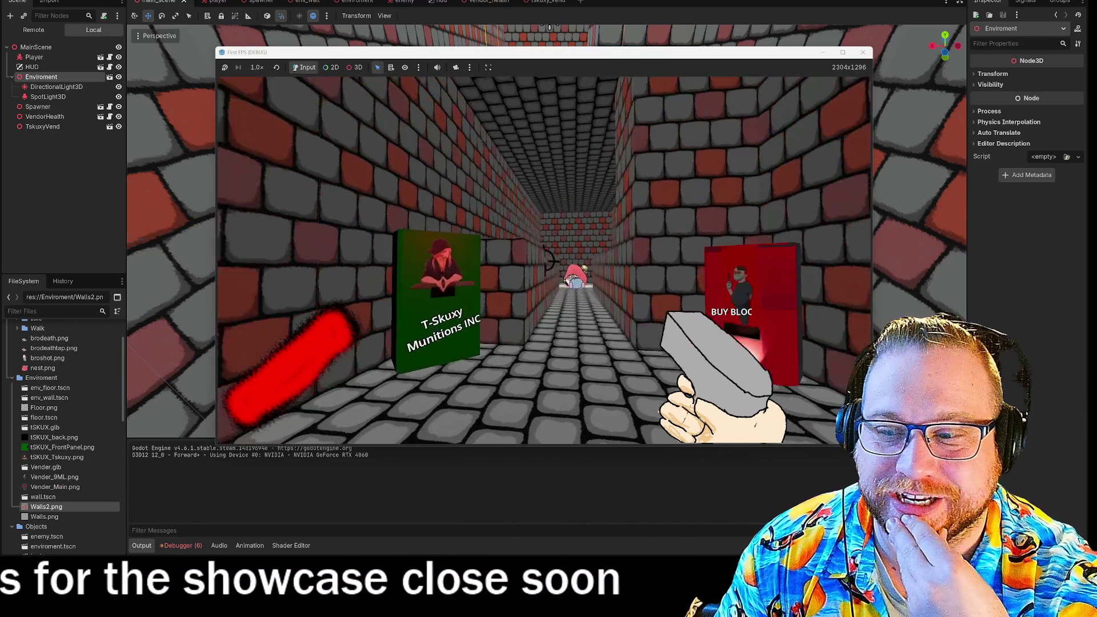
{"action": "key", "text": "w"}
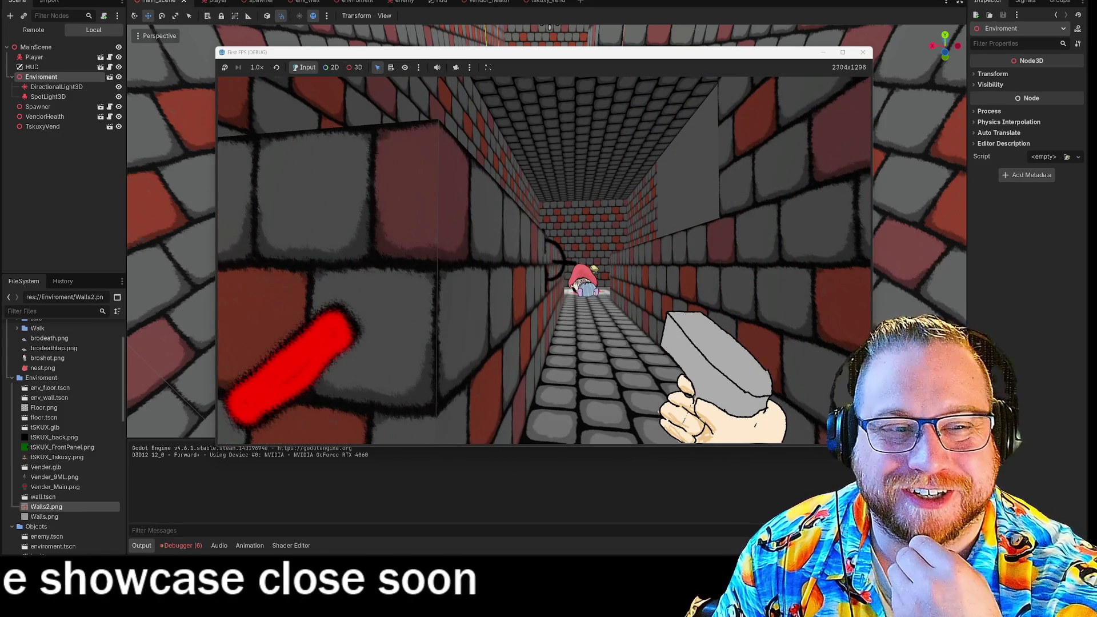
Wander past the enemy and red blood vending machine, then stop the running game
{"action": "key", "text": "s"}
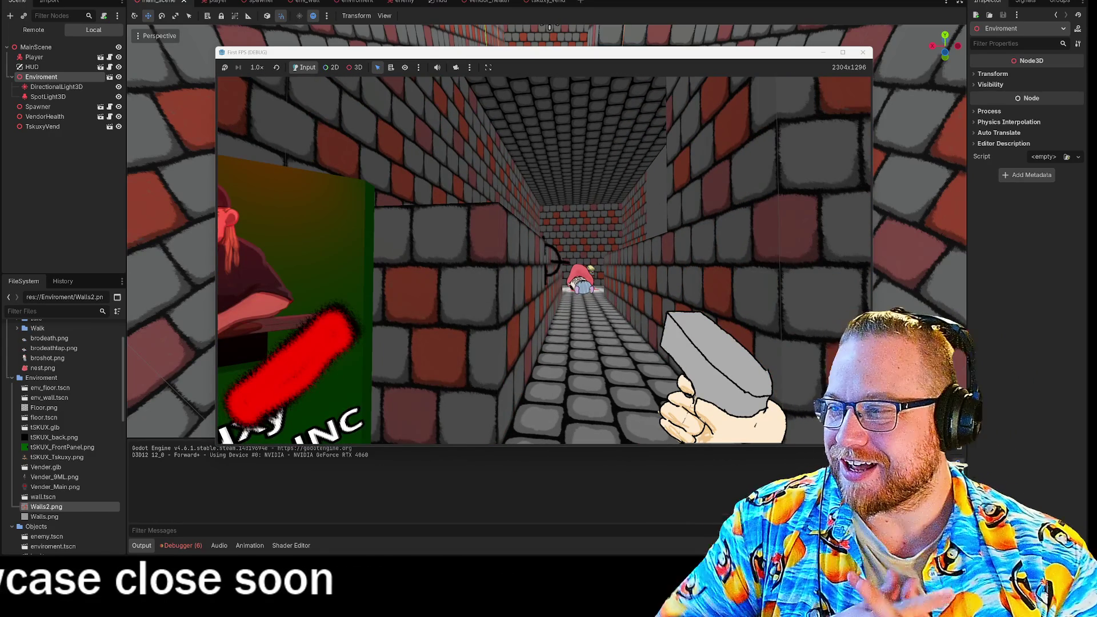
{"action": "key", "text": "w"}
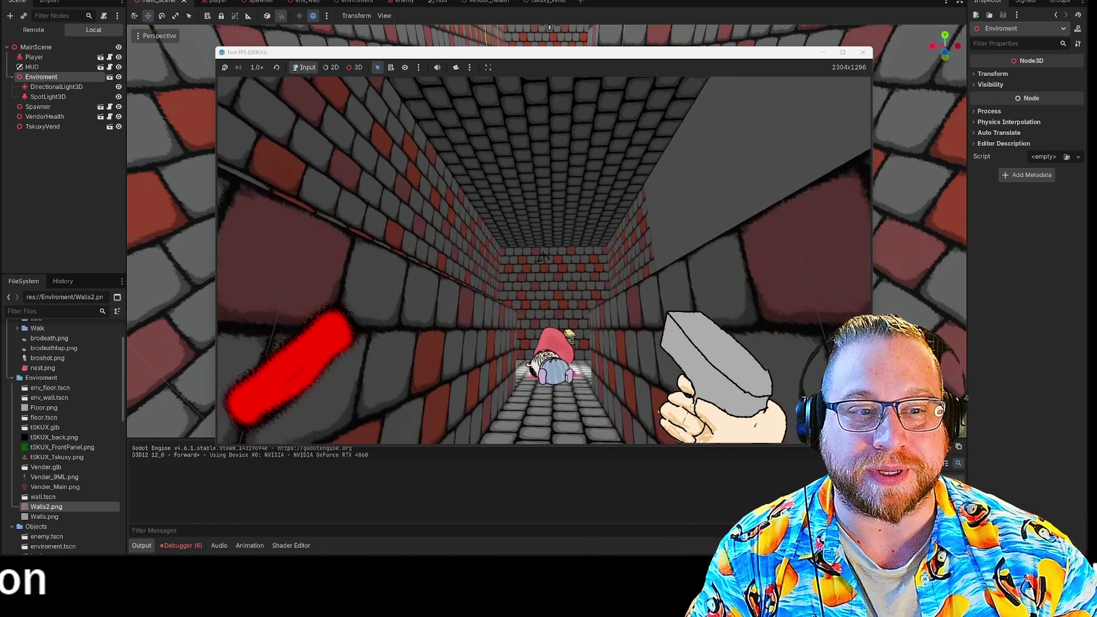
{"action": "key", "text": "w"}
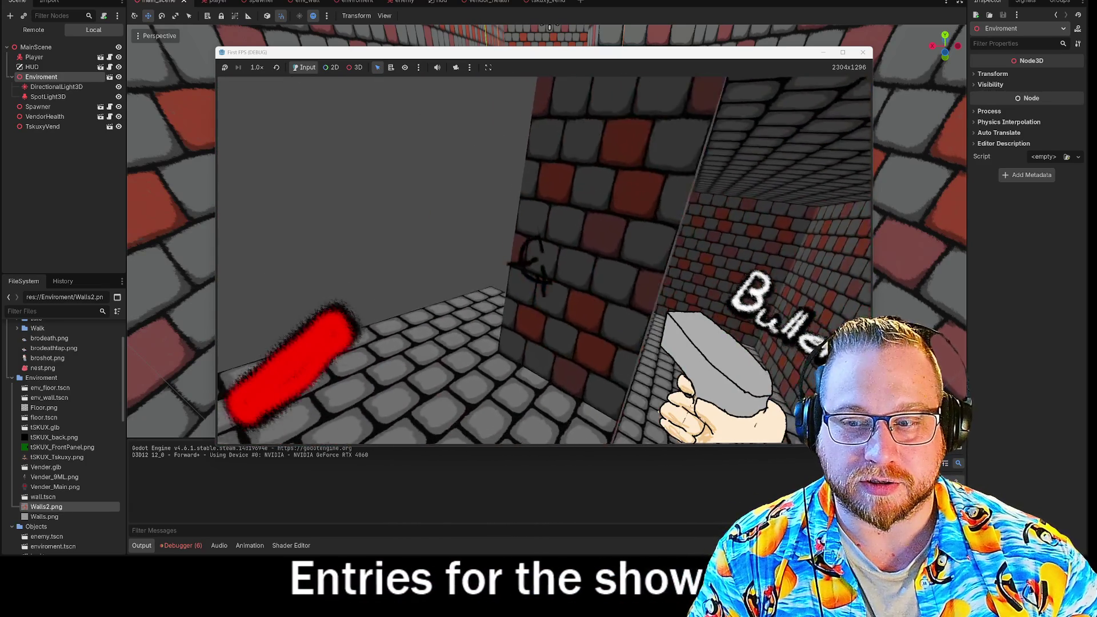
{"action": "key", "text": "w"}
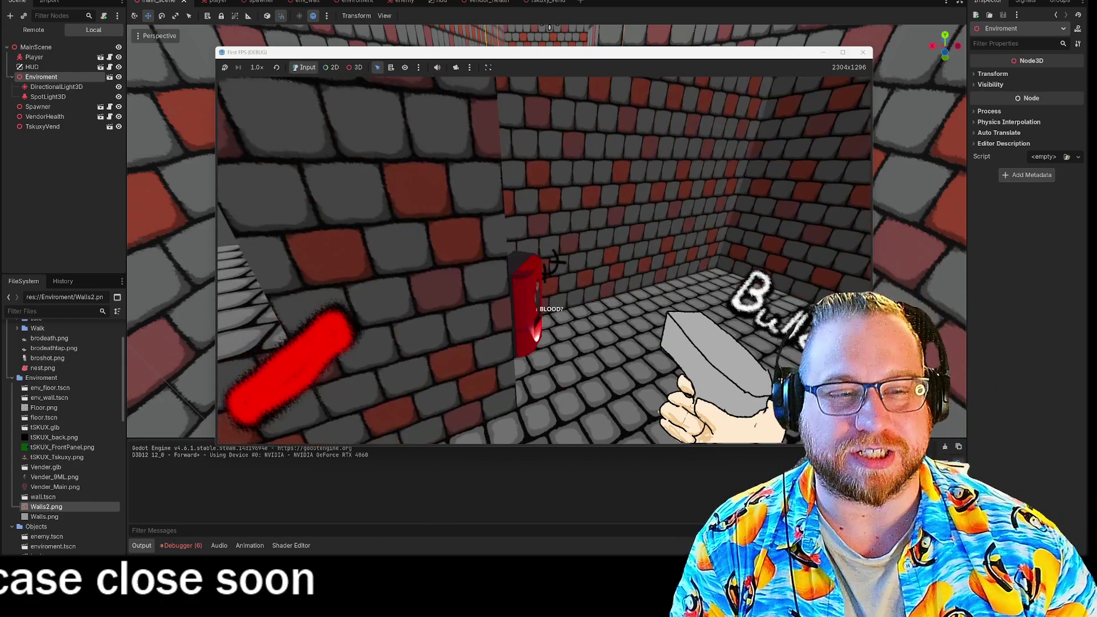
{"action": "key", "text": "w"}
{"action": "key", "text": "s"}
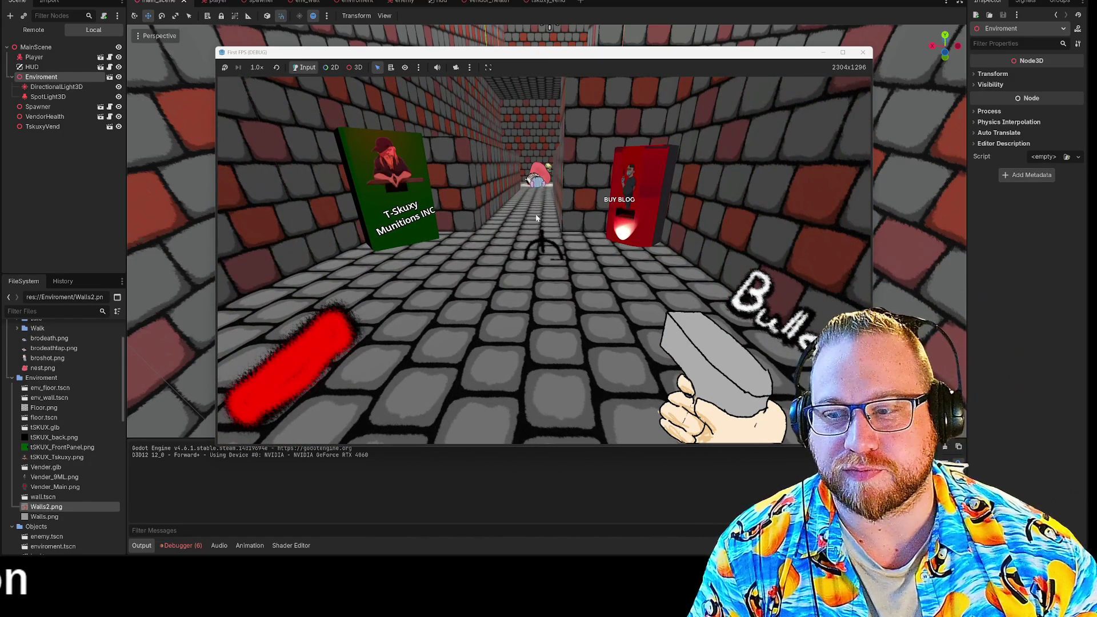
{"action": "left_click", "coordinate": [864, 55]}
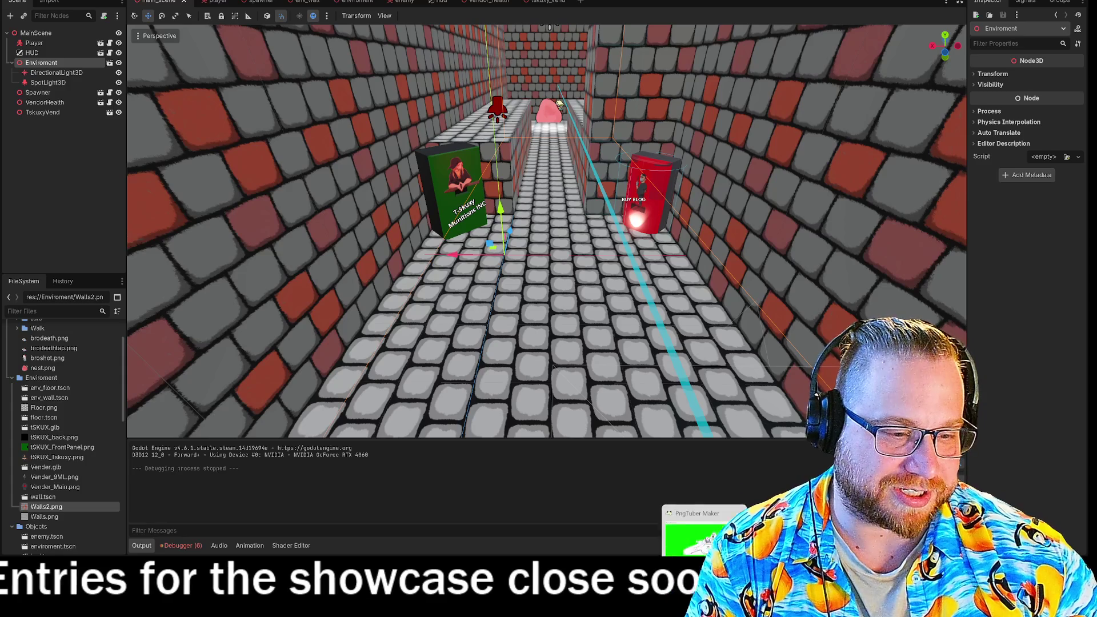
Launch FireAlpaca from the Start menu, dismiss the ads and reopen the recent brick wall drawing
{"action": "key", "text": "super"}
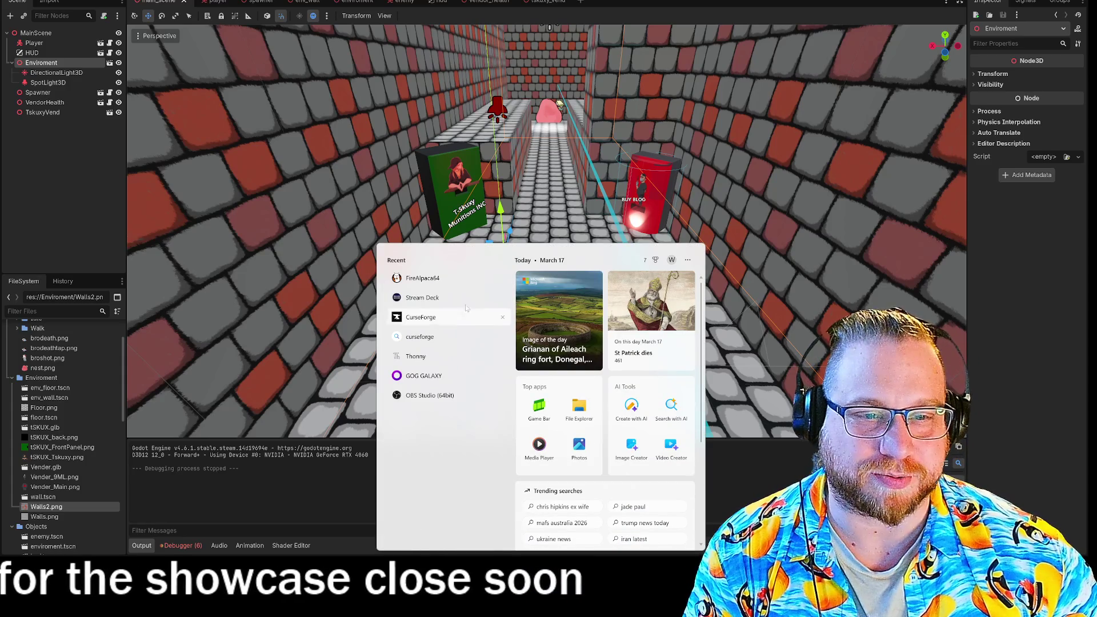
{"action": "left_click", "coordinate": [432, 287]}
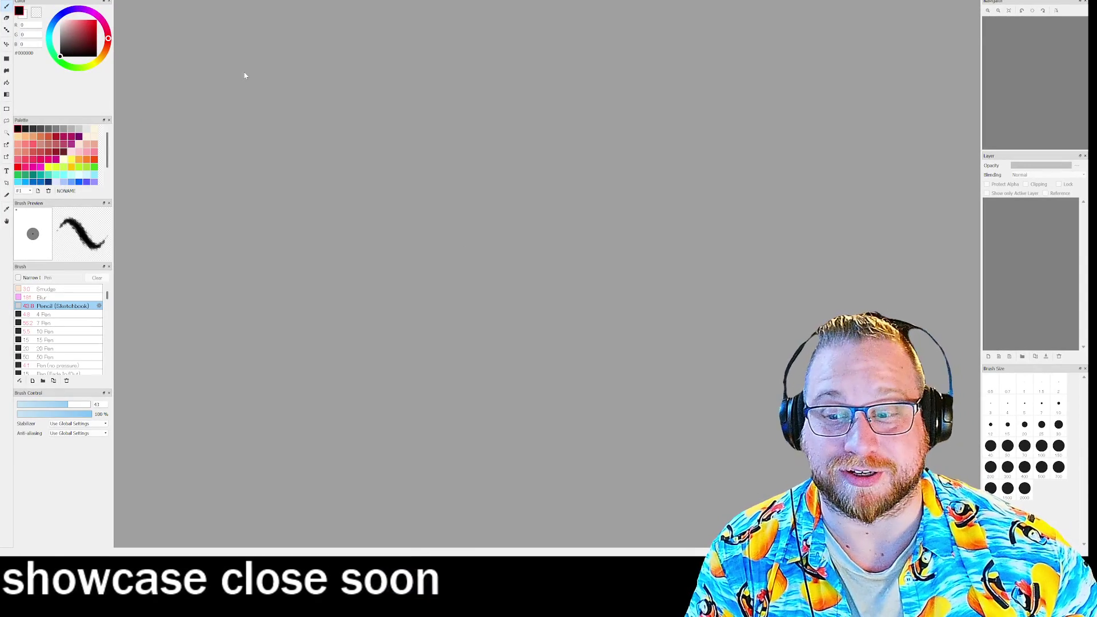
{"action": "left_click", "coordinate": [642, 148]}
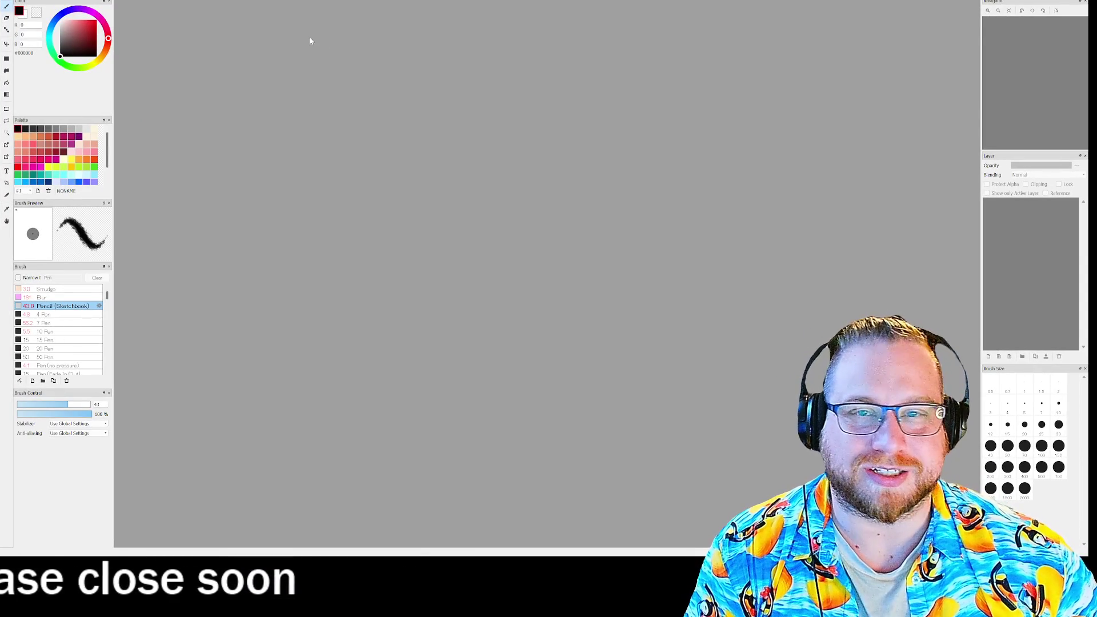
{"action": "left_click", "coordinate": [17, 3]}
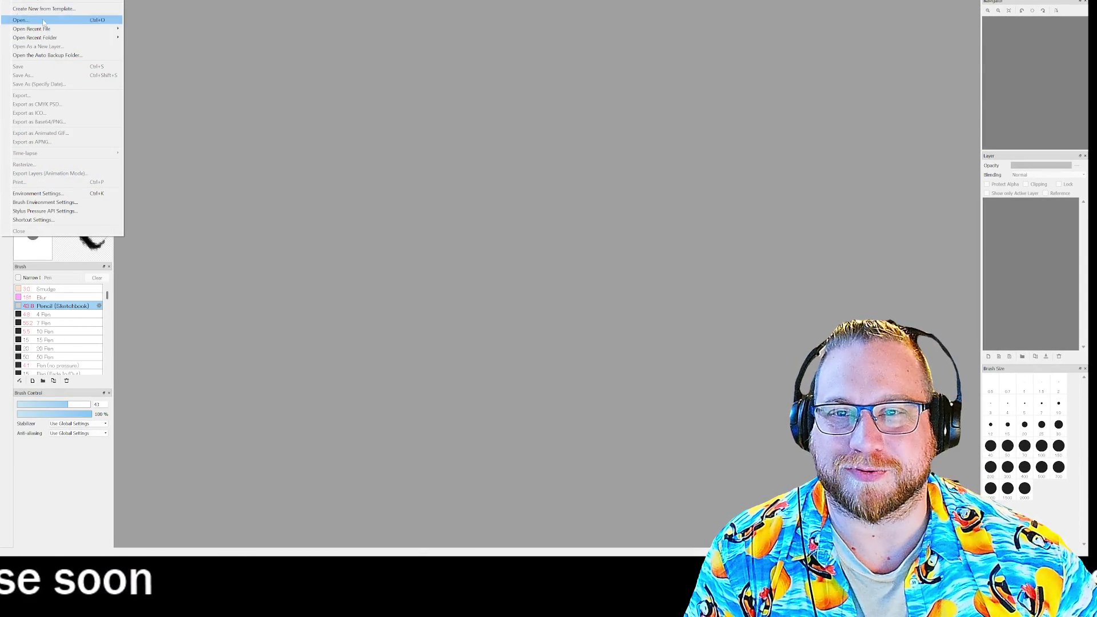
{"action": "mouse_move", "coordinate": [32, 28]}
{"action": "left_click", "coordinate": [184, 30]}
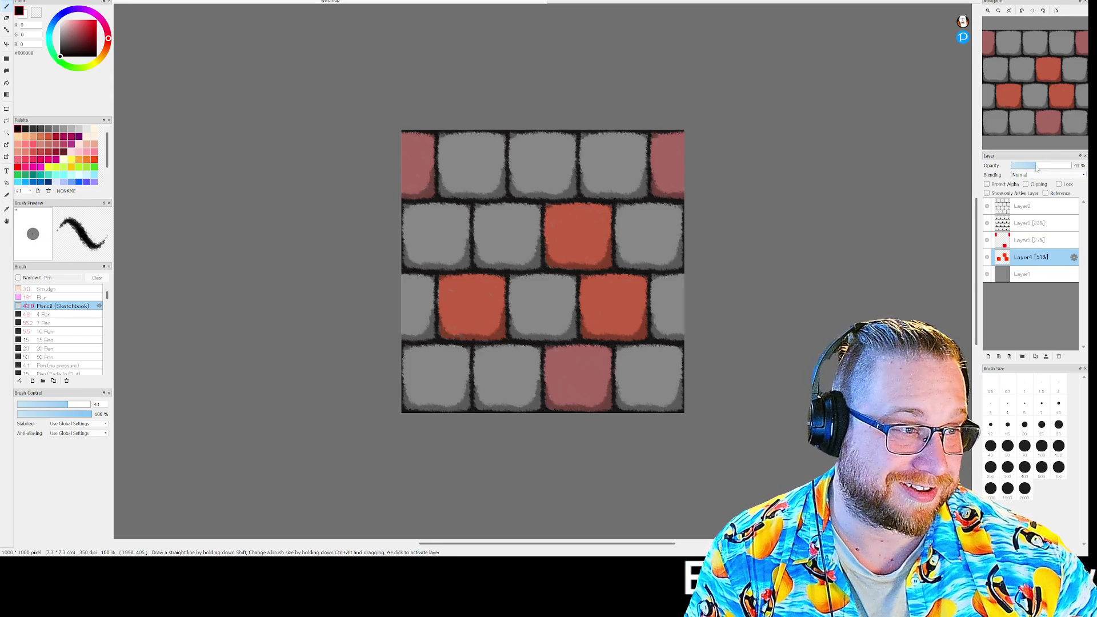
Lower the opacity of both red tint layers, including Layer4, until the bricks are faintly pink
{"action": "left_click_drag", "start_coordinate": [1025, 169], "coordinate": [1019, 174]}
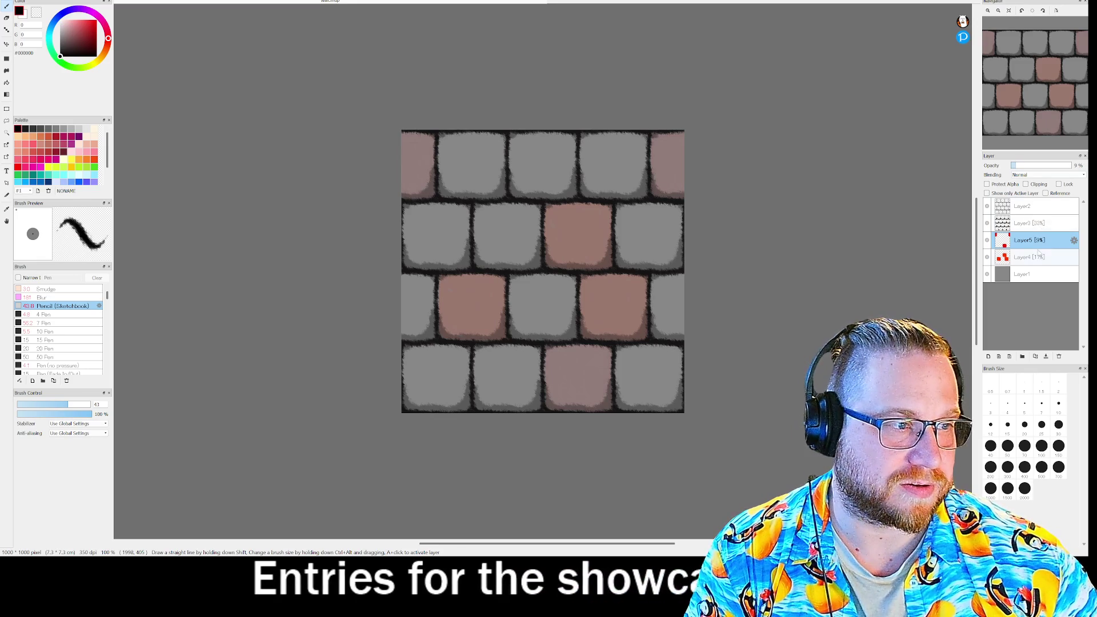
{"action": "left_click", "coordinate": [1033, 257]}
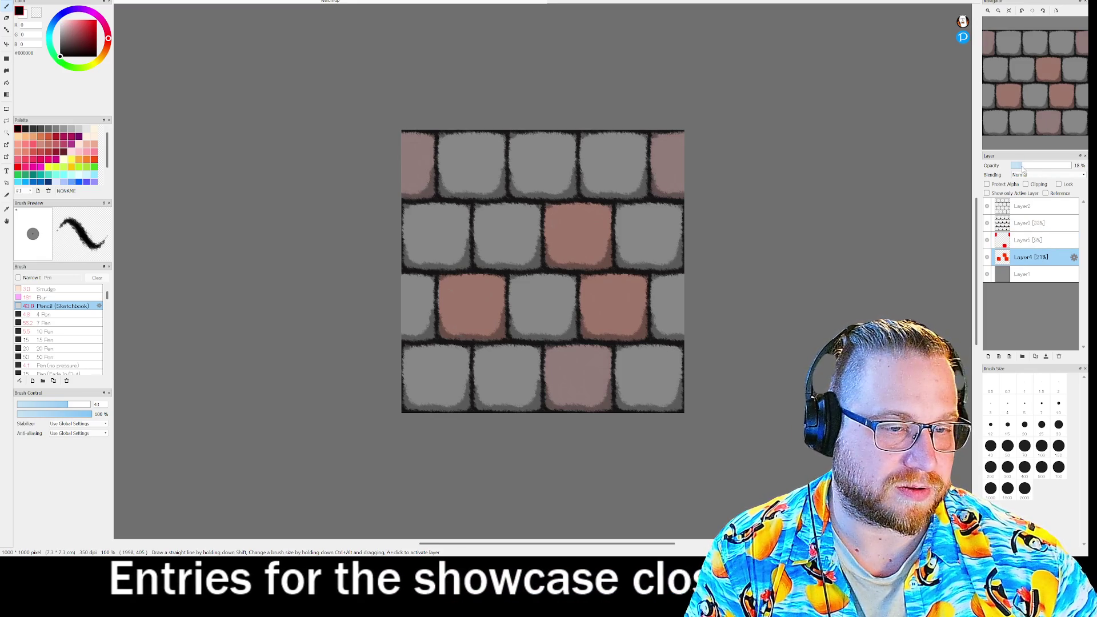
{"action": "left_click_drag", "start_coordinate": [1023, 170], "coordinate": [1020, 168]}
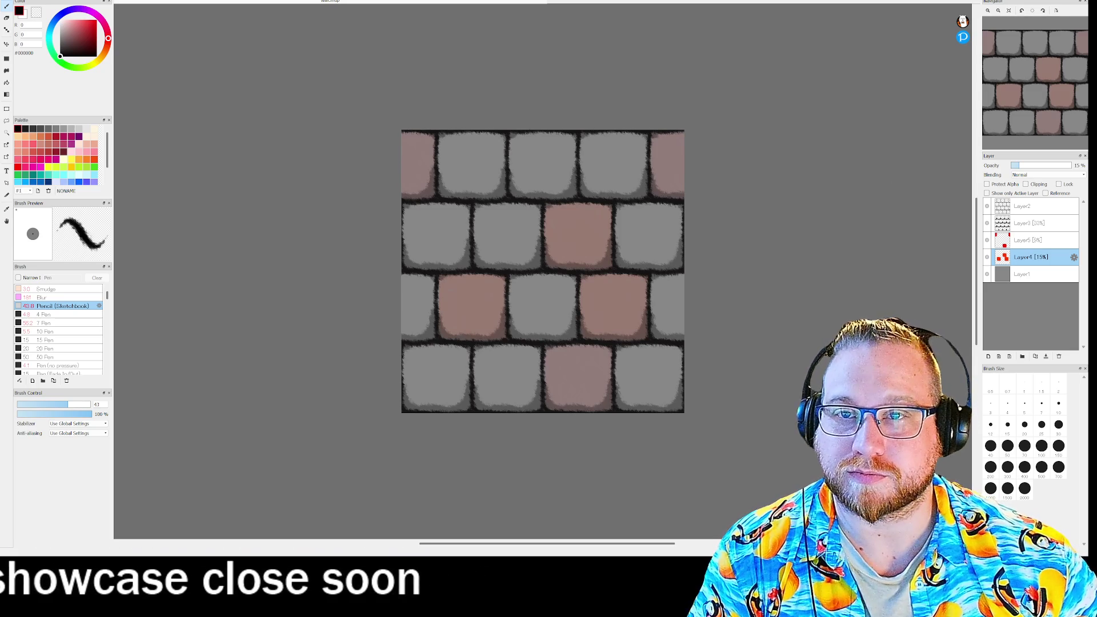
Export the faded texture as PNG over the existing Walls2 file, confirming the replace
{"action": "left_click", "coordinate": [18, 0]}
{"action": "left_click", "coordinate": [26, 96]}
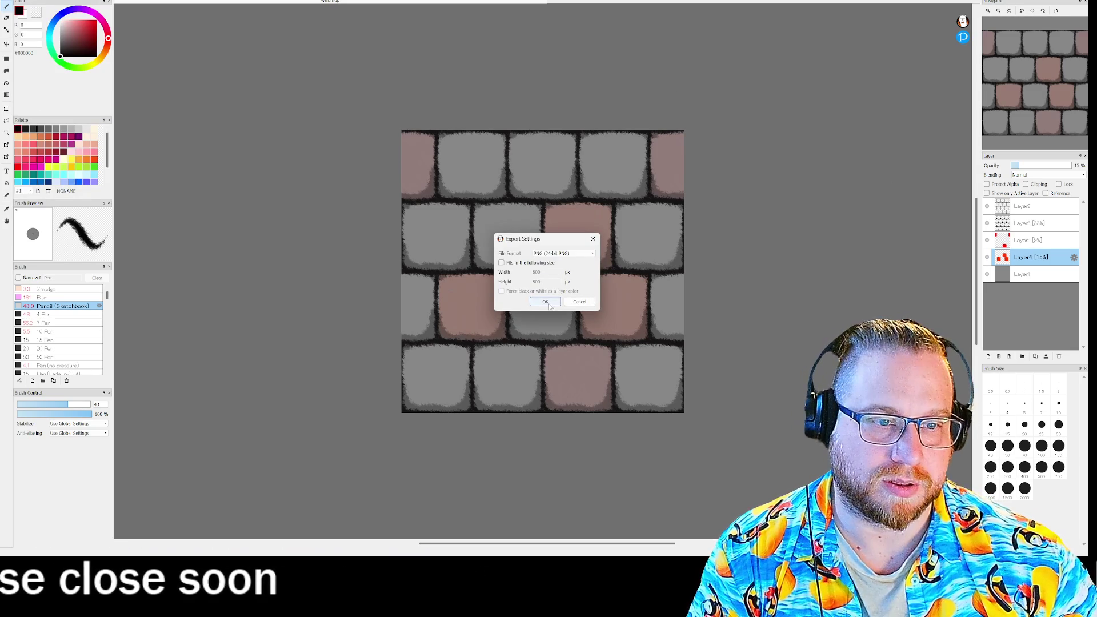
{"action": "left_click", "coordinate": [545, 302]}
{"action": "left_click", "coordinate": [438, 264]}
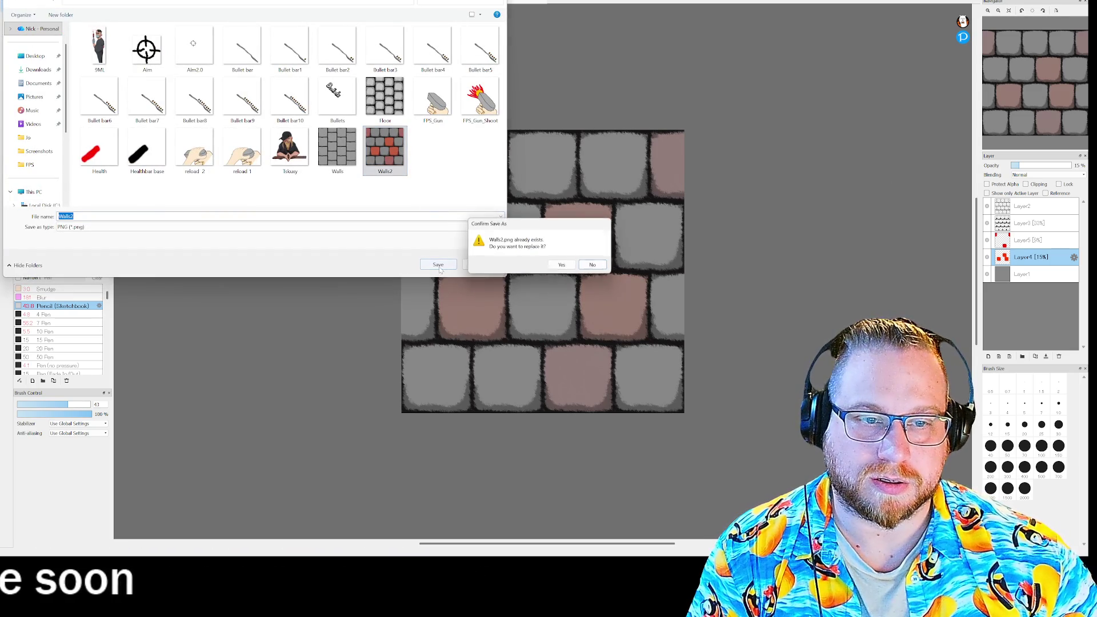
{"action": "left_click", "coordinate": [569, 264]}
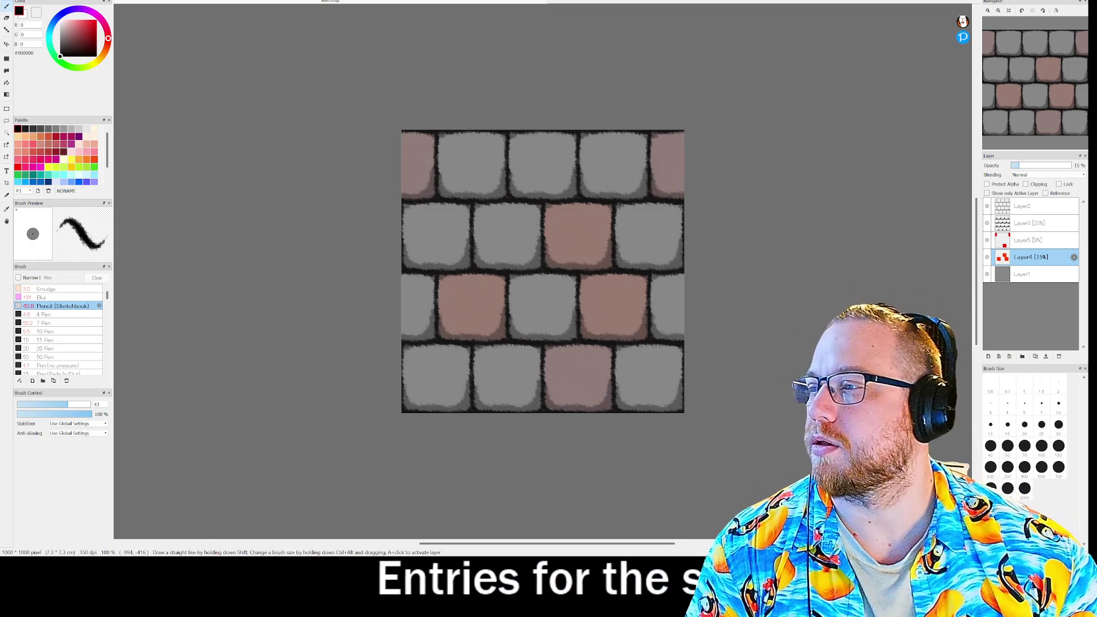
{"action": "left_click_drag", "start_coordinate": [0, 3], "coordinate": [237, 2]}
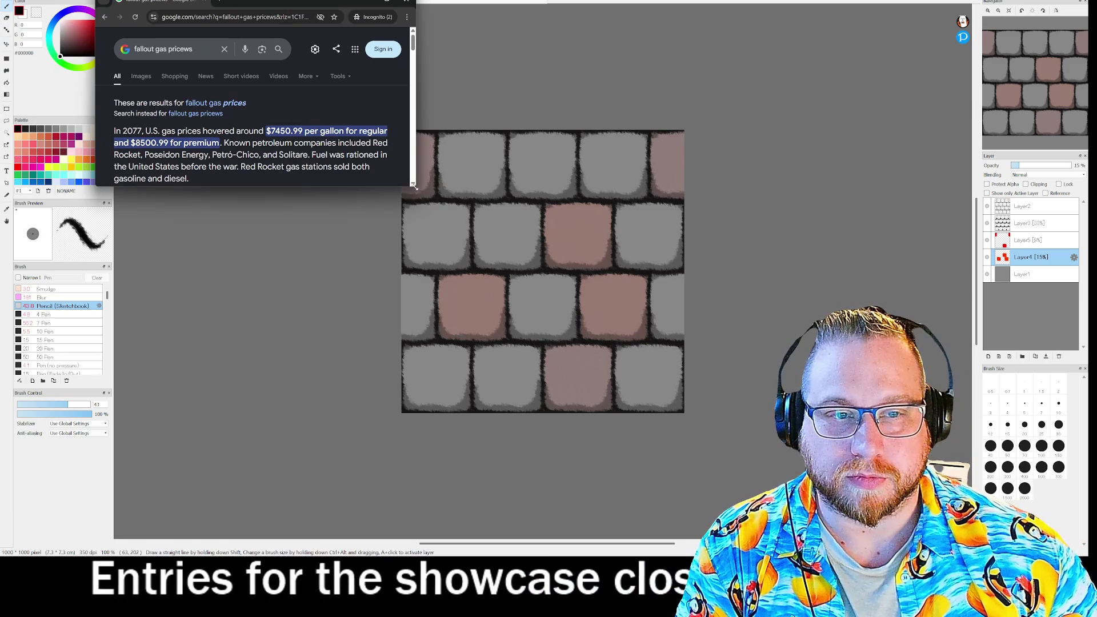
{"action": "left_click_drag", "start_coordinate": [414, 189], "coordinate": [438, 264]}
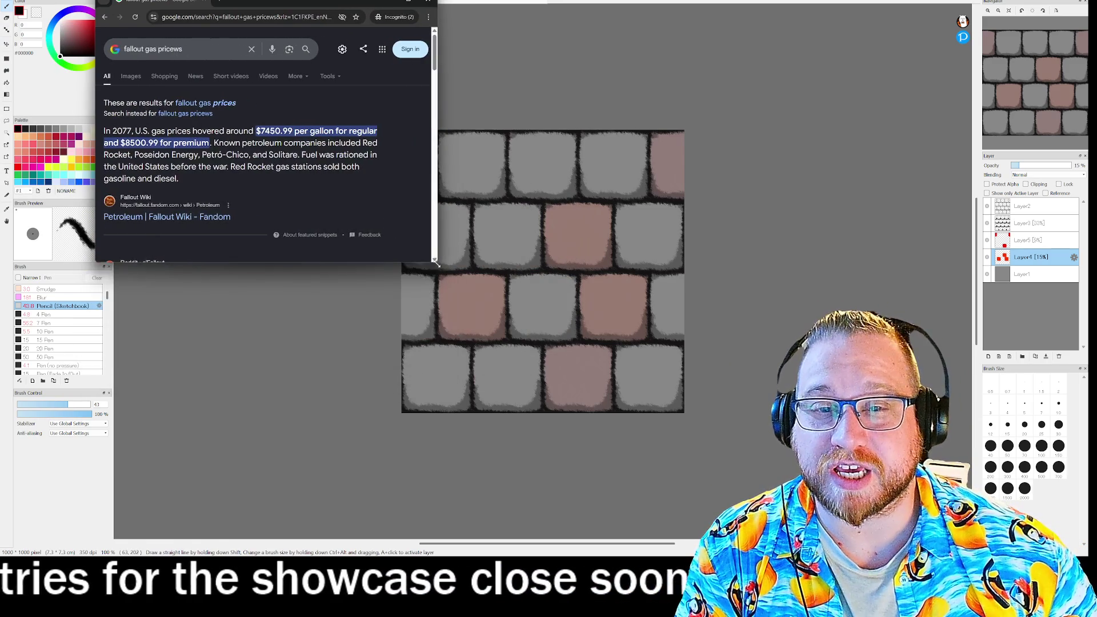
{"action": "left_click_drag", "start_coordinate": [436, 264], "coordinate": [433, 267]}
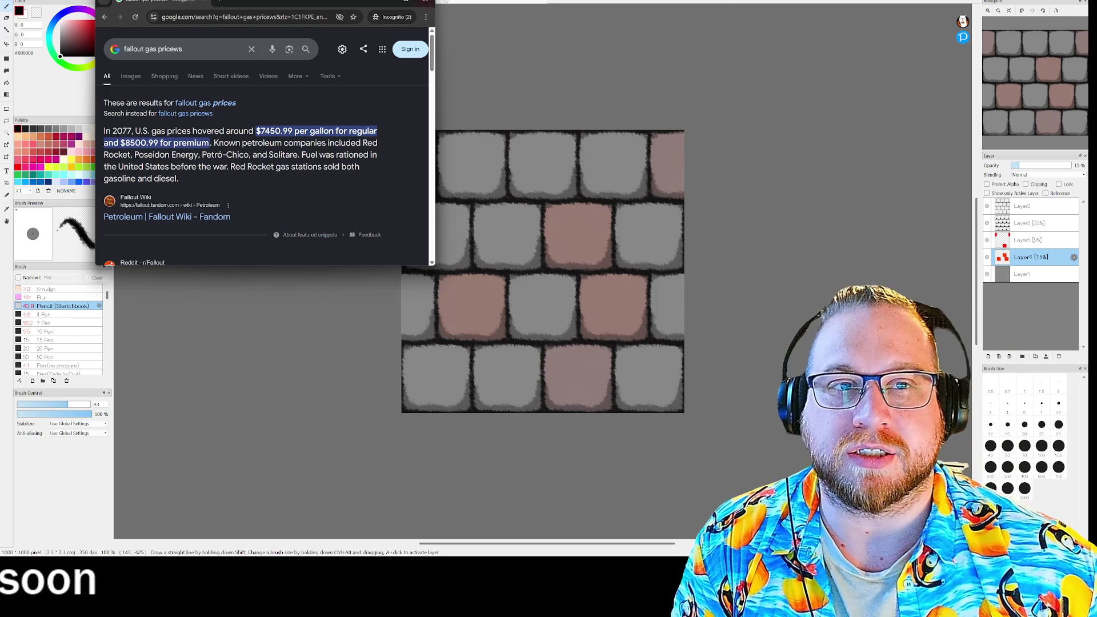
{"action": "left_click", "coordinate": [429, 3]}
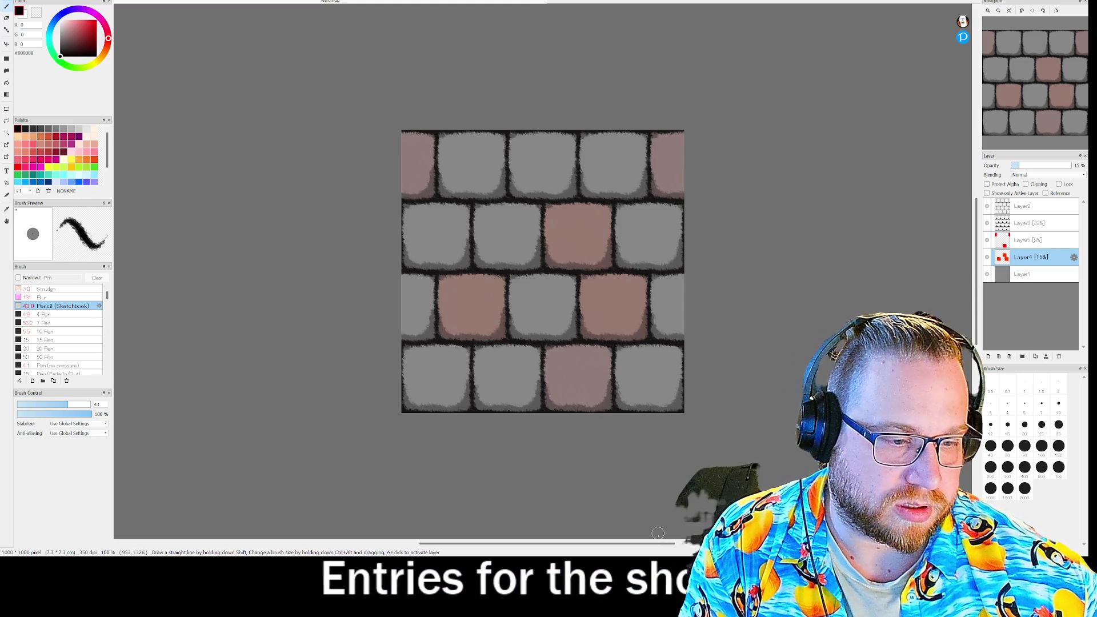
Dismiss the File menu and bring up File Explorer with Super+E
{"action": "left_click", "coordinate": [17, 1]}
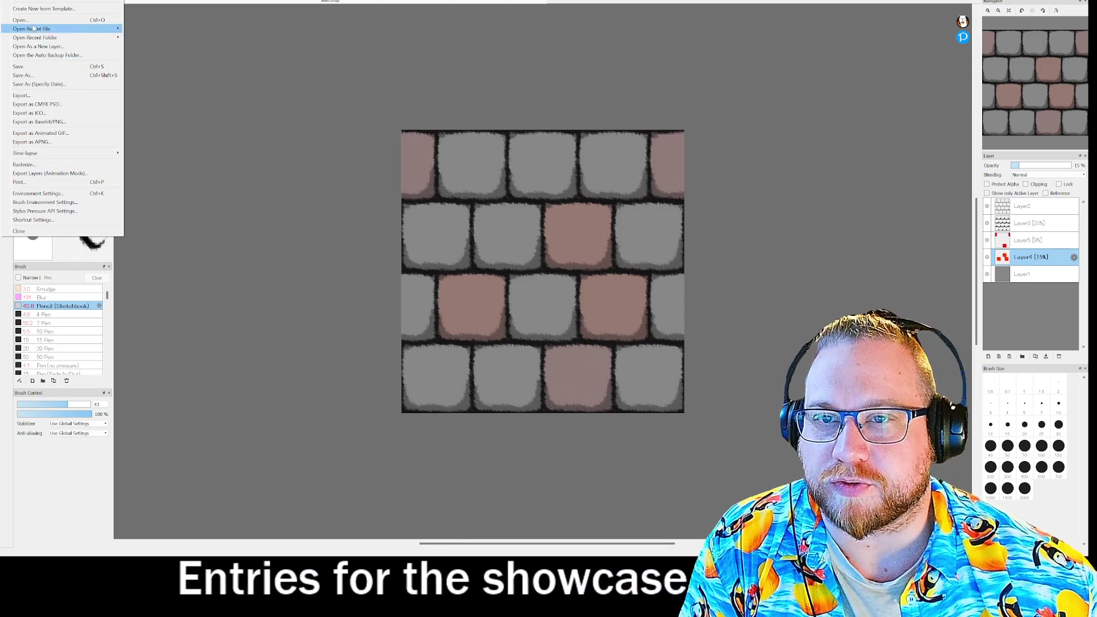
{"action": "left_click", "coordinate": [271, 80]}
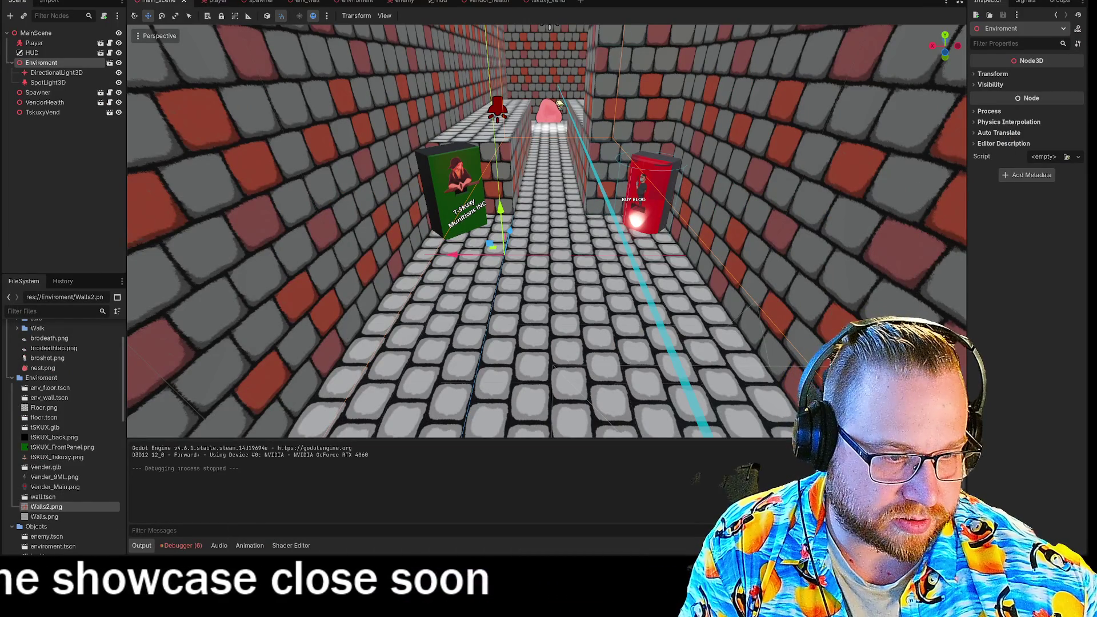
{"action": "key", "text": "super+e"}
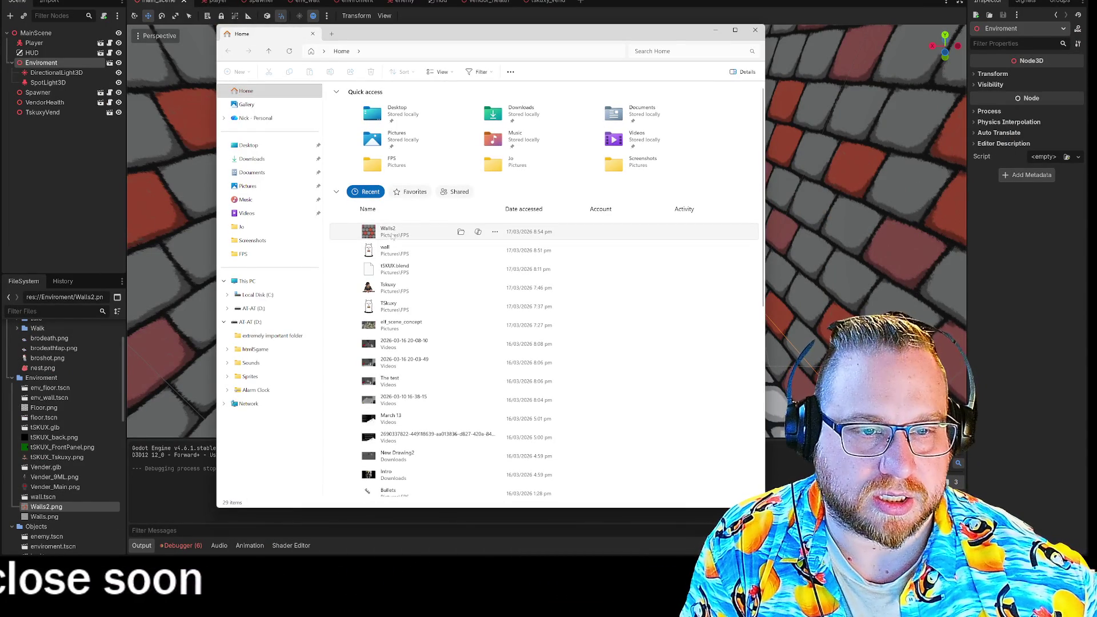
Check the FPS pictures folder for the re-exported Walls2 image, then close Explorer
{"action": "double_click", "coordinate": [373, 164]}
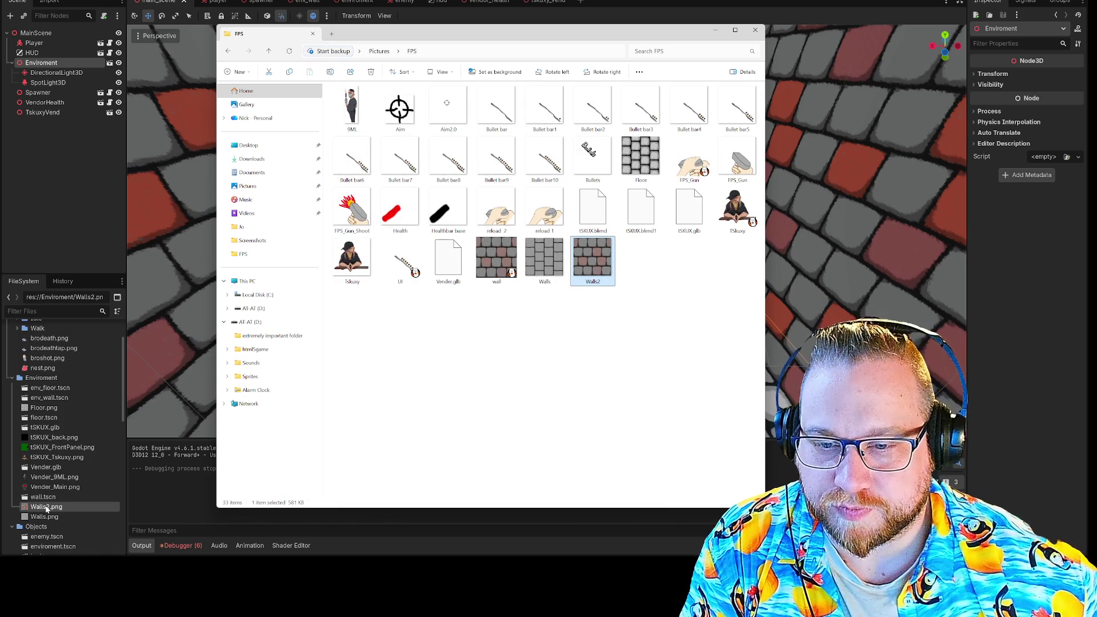
{"action": "left_click", "coordinate": [753, 31]}
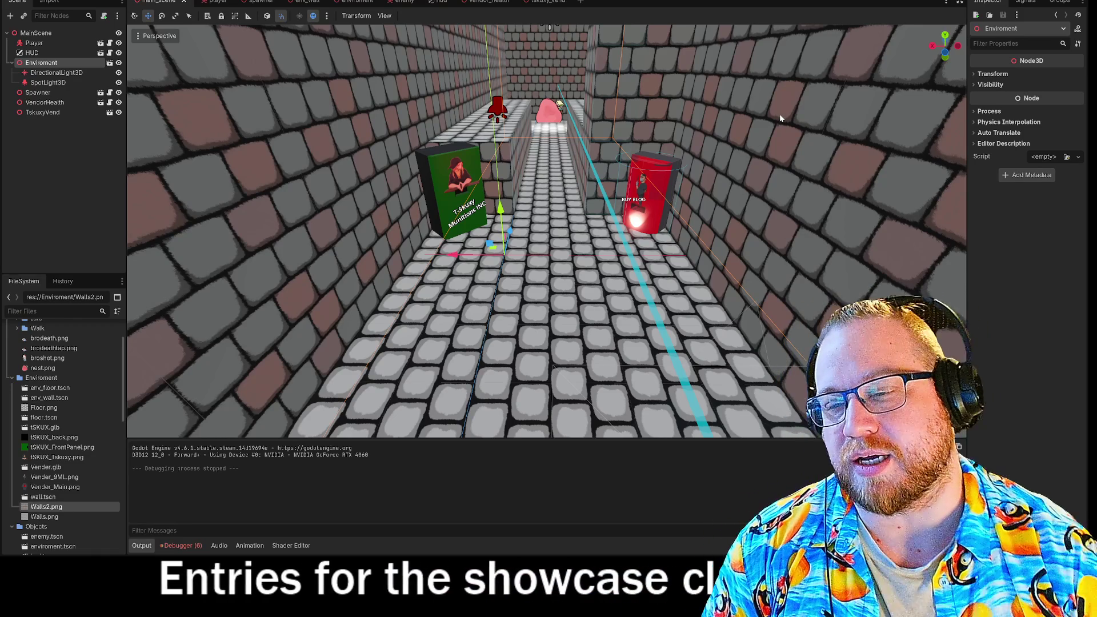
Run the game with F5, walk the corridor and shoot down the enemy
{"action": "key", "text": "F5"}
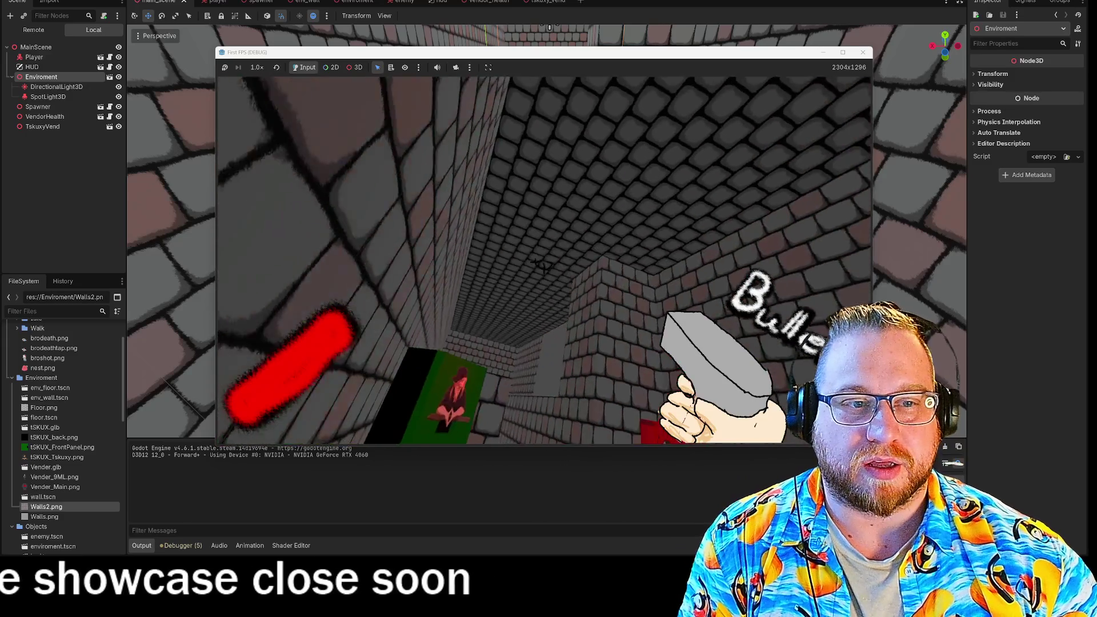
{"action": "key", "text": "w"}
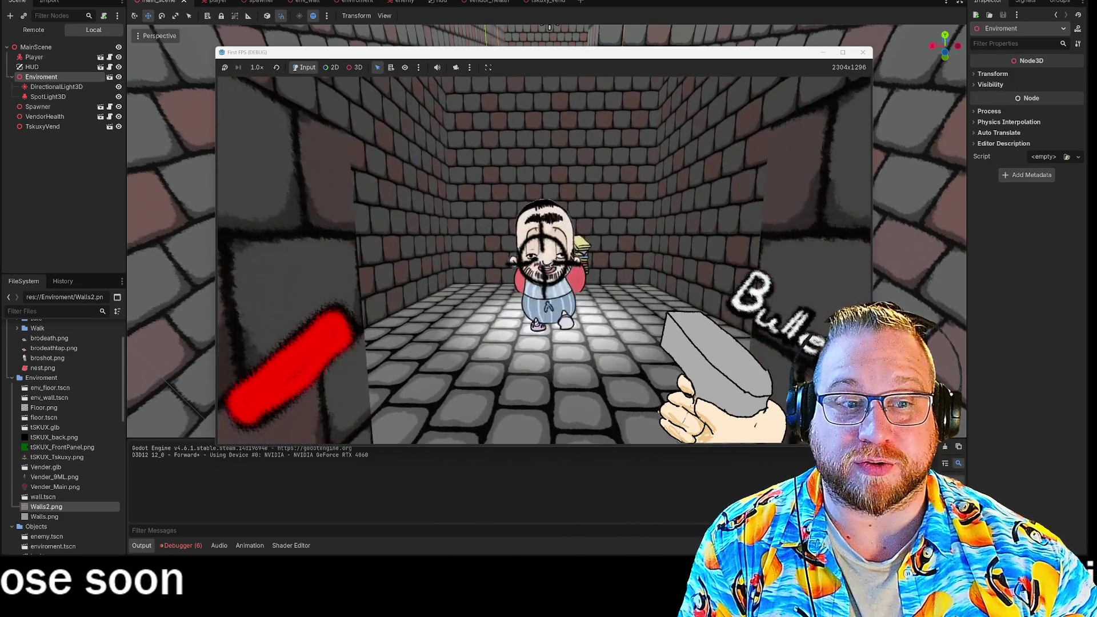
{"action": "key", "text": "s"}
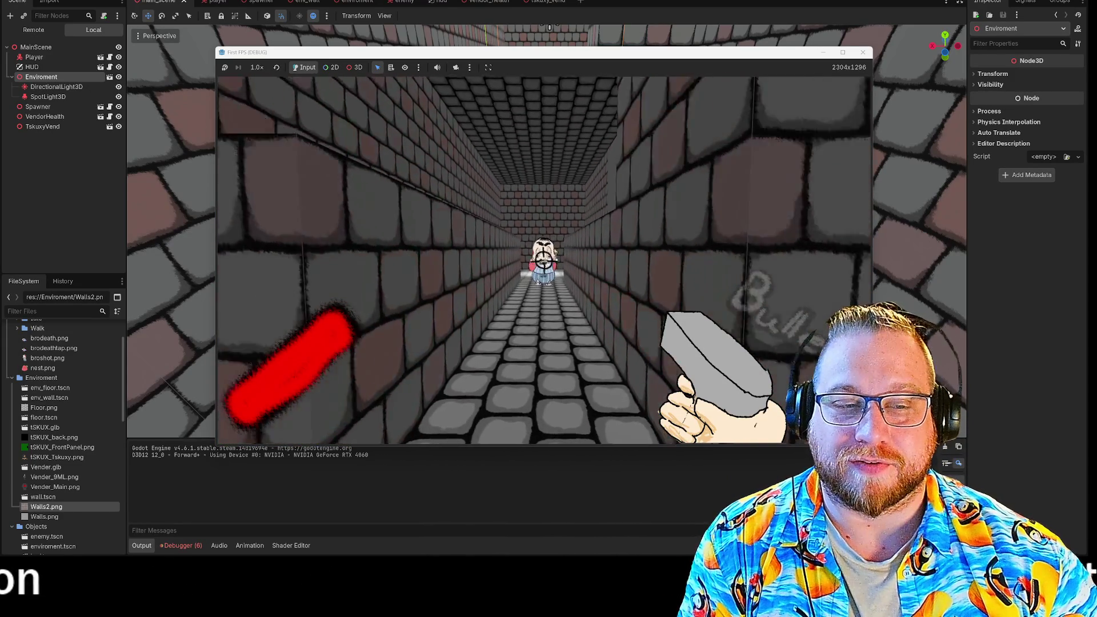
{"action": "left_click", "coordinate": [543, 261]}
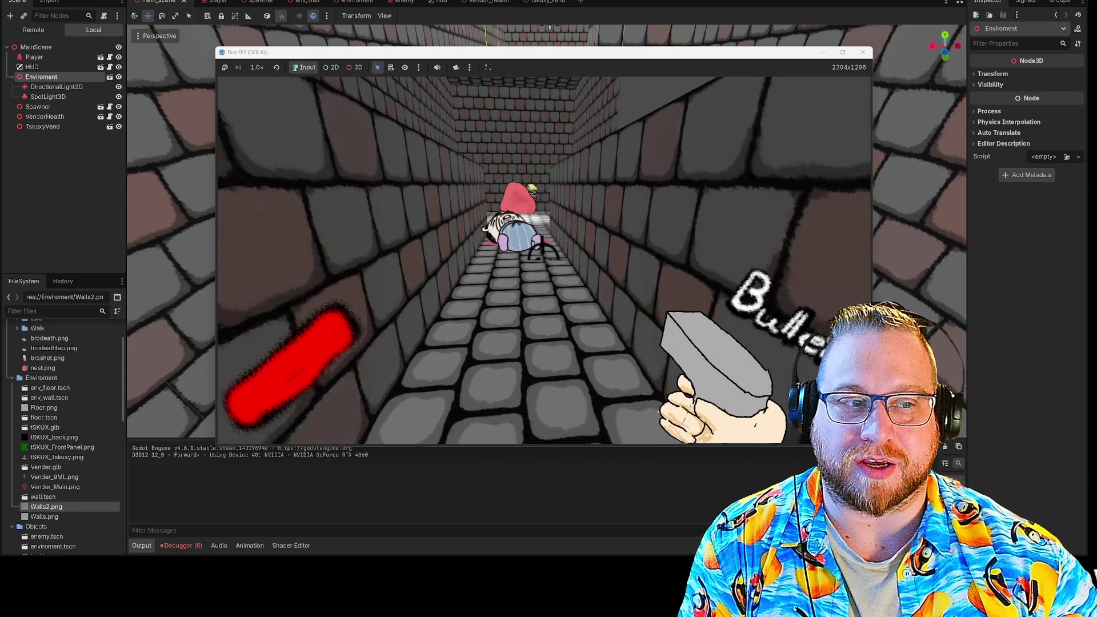
{"action": "key", "text": "w"}
{"action": "key", "text": "w"}
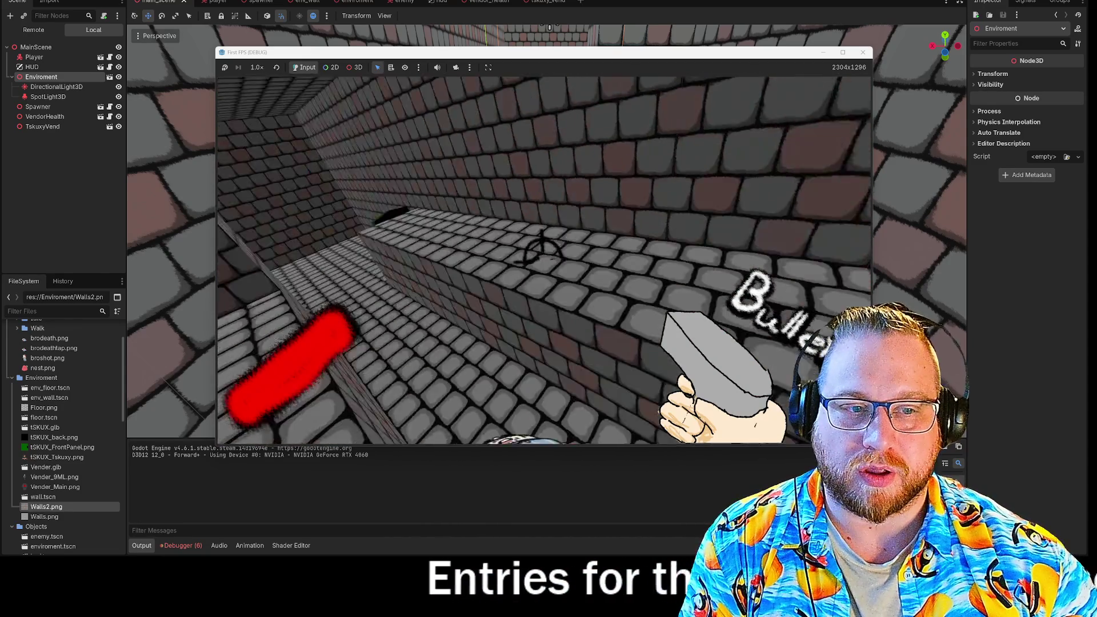
{"action": "key", "text": "w"}
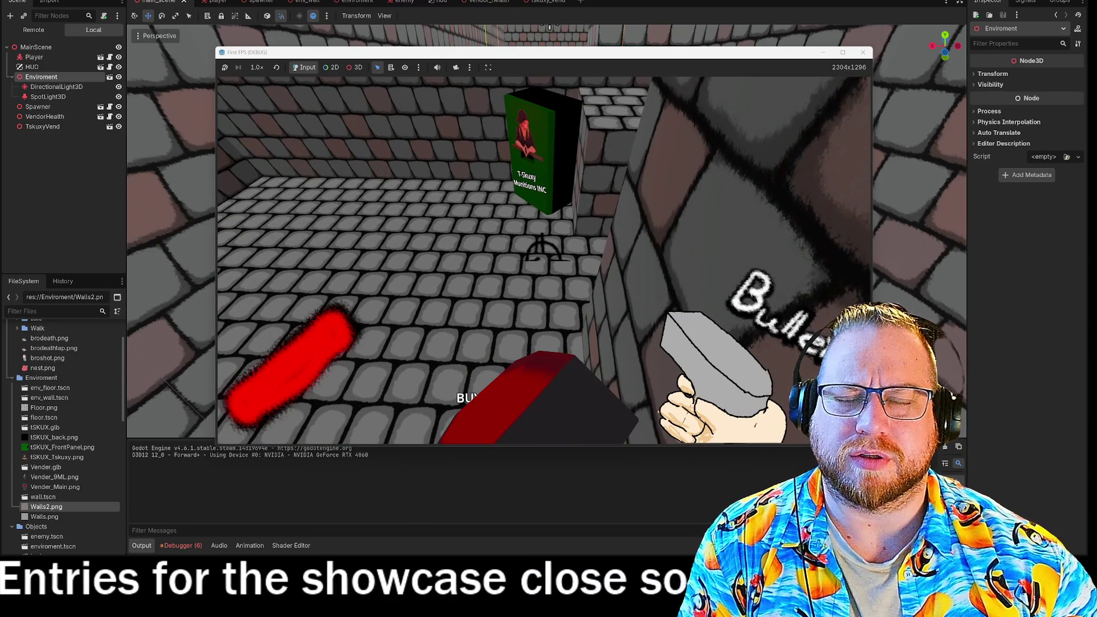
Walk past the vending machine and posters into the open room, then stop the game with F8
{"action": "key", "text": "w"}
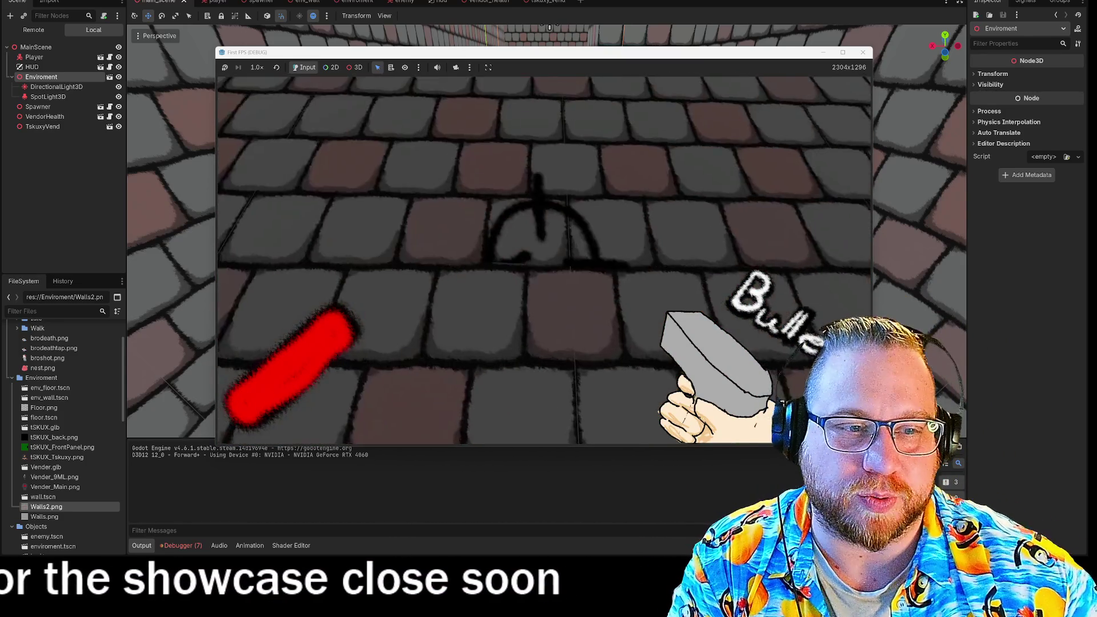
{"action": "key", "text": "w"}
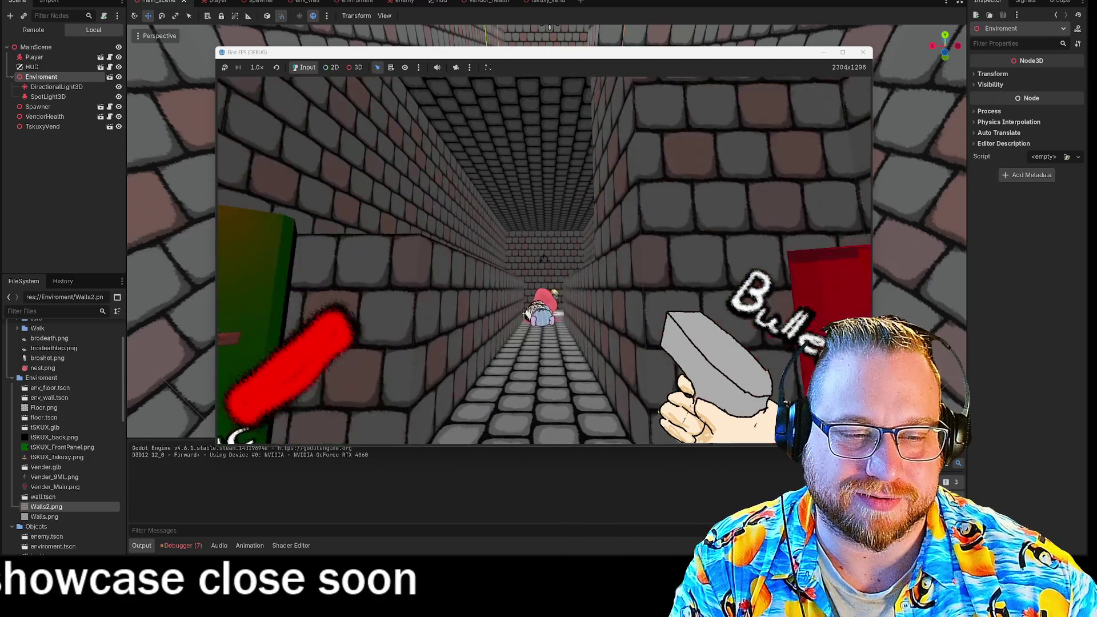
{"action": "key", "text": "w"}
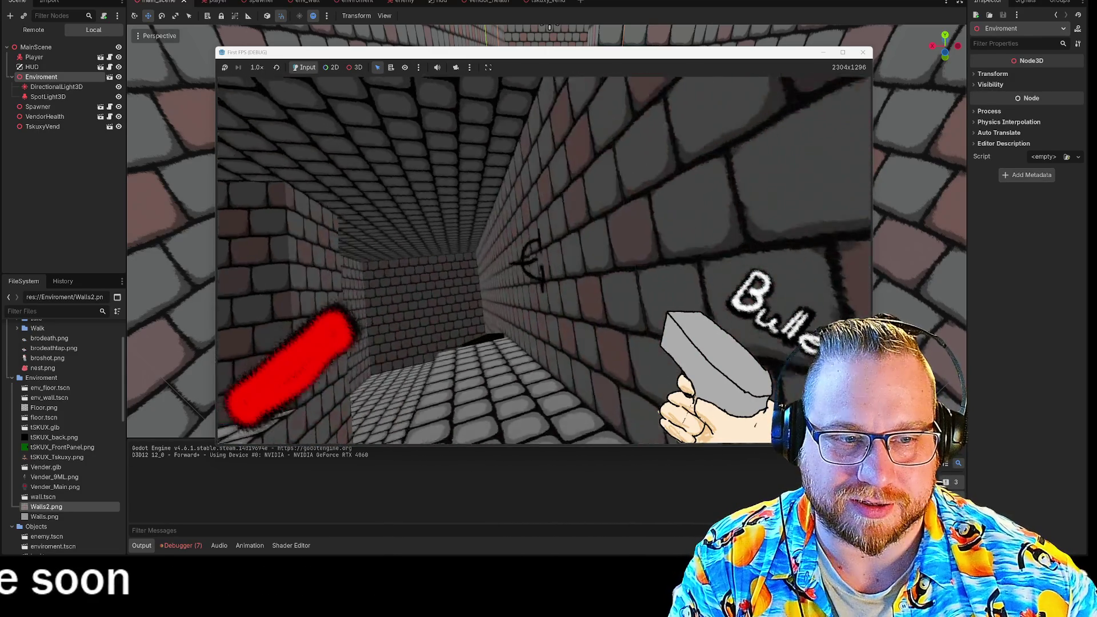
{"action": "key", "text": "F8"}
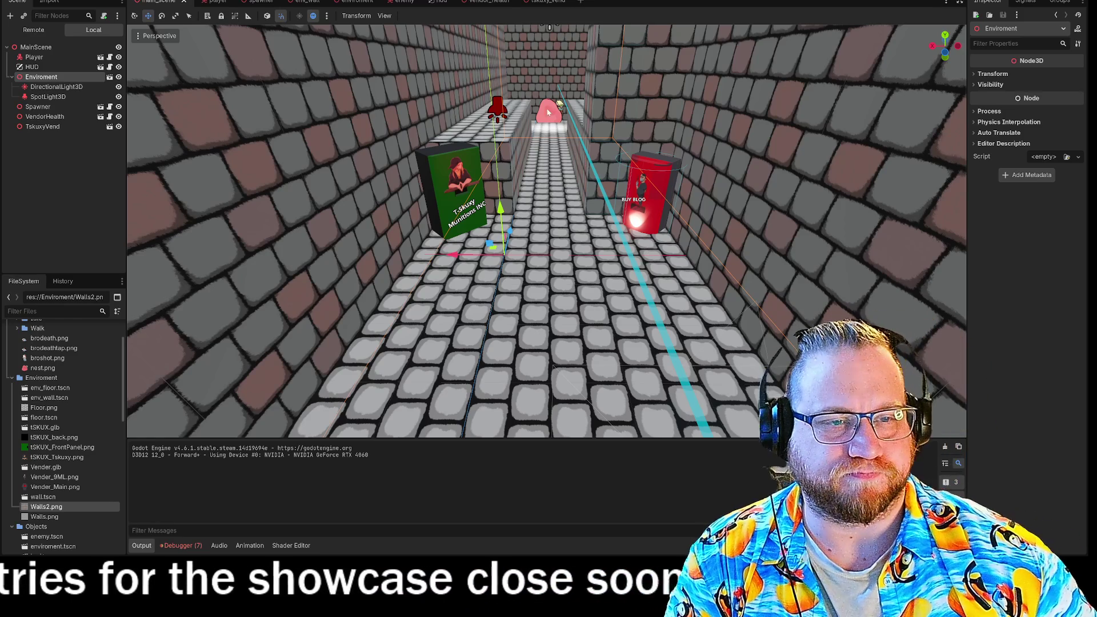
In the tskuxy_vend scene, add a StaticBody3D child under the tSKUX node
{"action": "left_click", "coordinate": [538, 2]}
{"action": "mouse_move", "coordinate": [688, 191]}
{"action": "left_mouse_down"}
{"action": "mouse_move", "coordinate": [636, 193]}
{"action": "mouse_move", "coordinate": [600, 223]}
{"action": "left_mouse_up"}
{"action": "scroll", "coordinate": [635, 192], "scroll_direction": "up", "scroll_amount": 3}
{"action": "scroll", "coordinate": [635, 193], "scroll_direction": "up", "scroll_amount": 2}
{"action": "scroll", "coordinate": [651, 203], "scroll_direction": "down", "scroll_amount": 2}
{"action": "scroll", "coordinate": [650, 203], "scroll_direction": "down", "scroll_amount": 3}
{"action": "scroll", "coordinate": [547, 231], "scroll_direction": "down", "scroll_amount": 4}
{"action": "scroll", "coordinate": [547, 231], "scroll_direction": "up", "scroll_amount": 4}
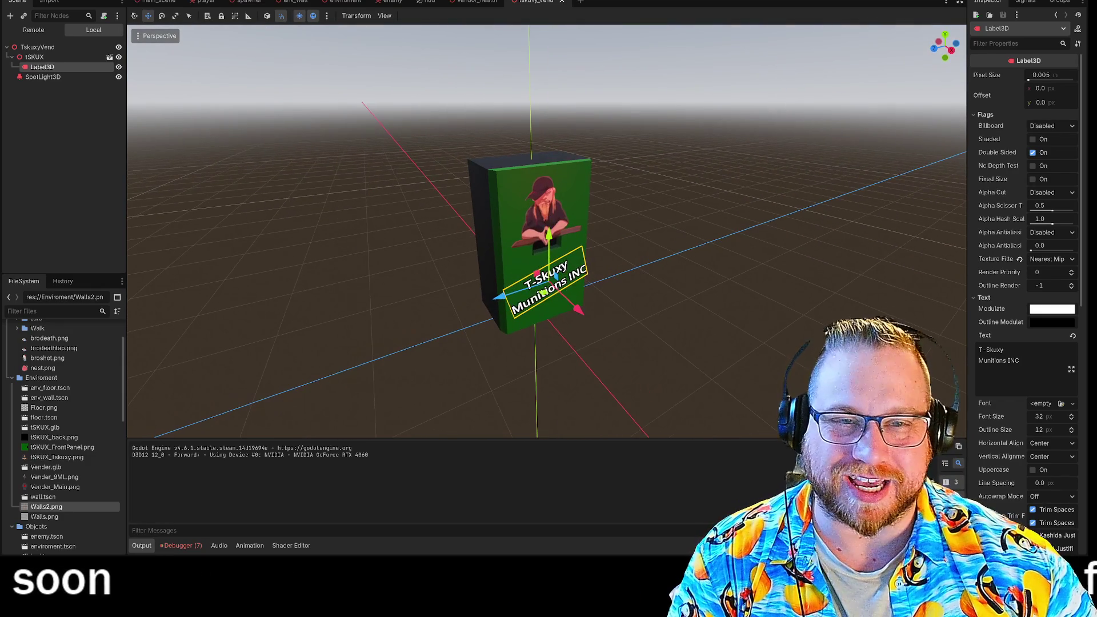
{"action": "right_click", "coordinate": [29, 58]}
{"action": "left_click", "coordinate": [52, 67]}
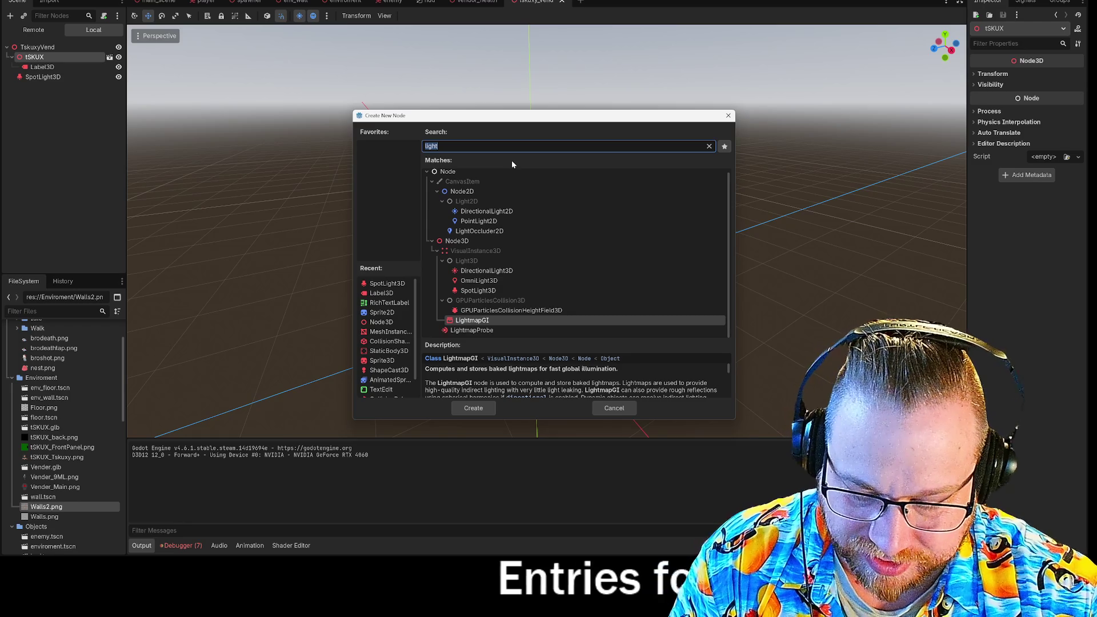
{"action": "type", "text": "stat"}
{"action": "key", "text": "Return"}
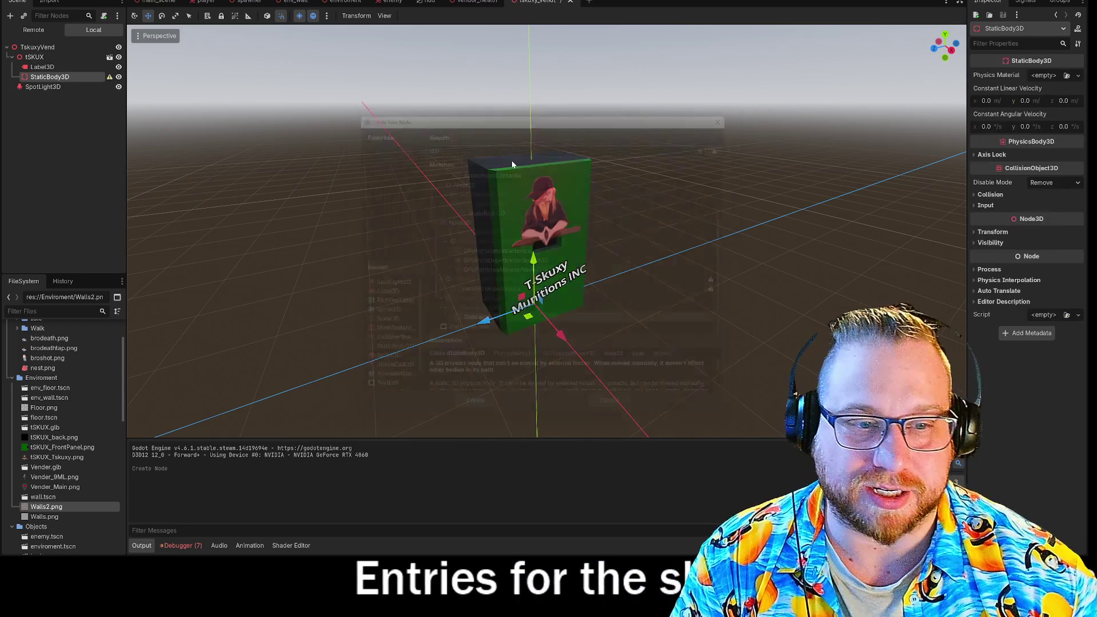
Add a CollisionShape3D child under the new StaticBody3D
{"action": "right_click", "coordinate": [50, 77]}
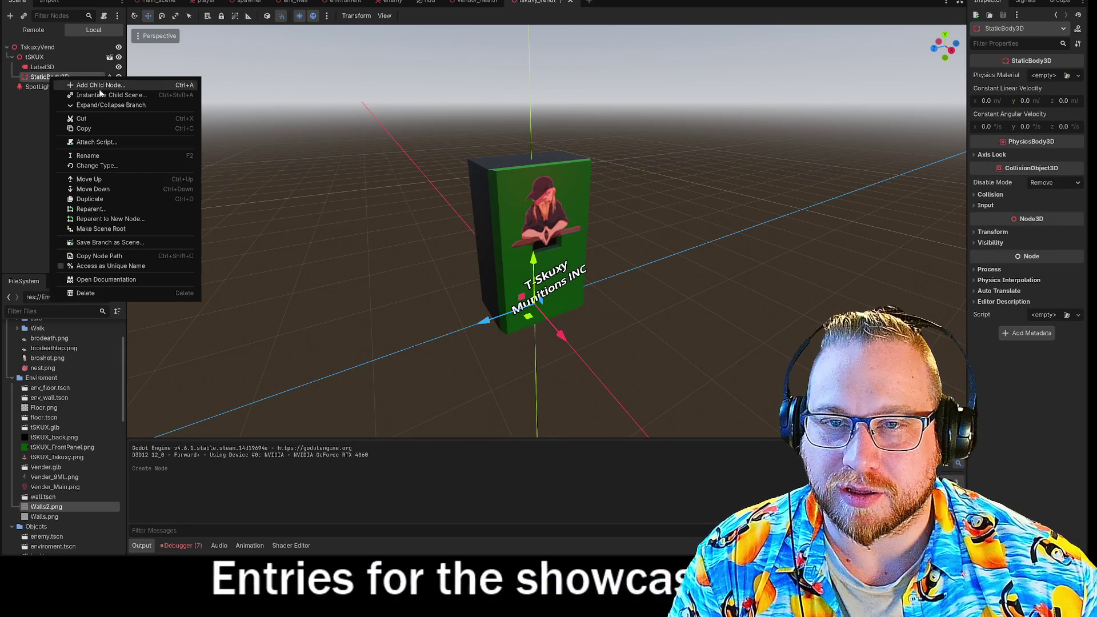
{"action": "left_click", "coordinate": [107, 87]}
{"action": "type", "text": "mes"}
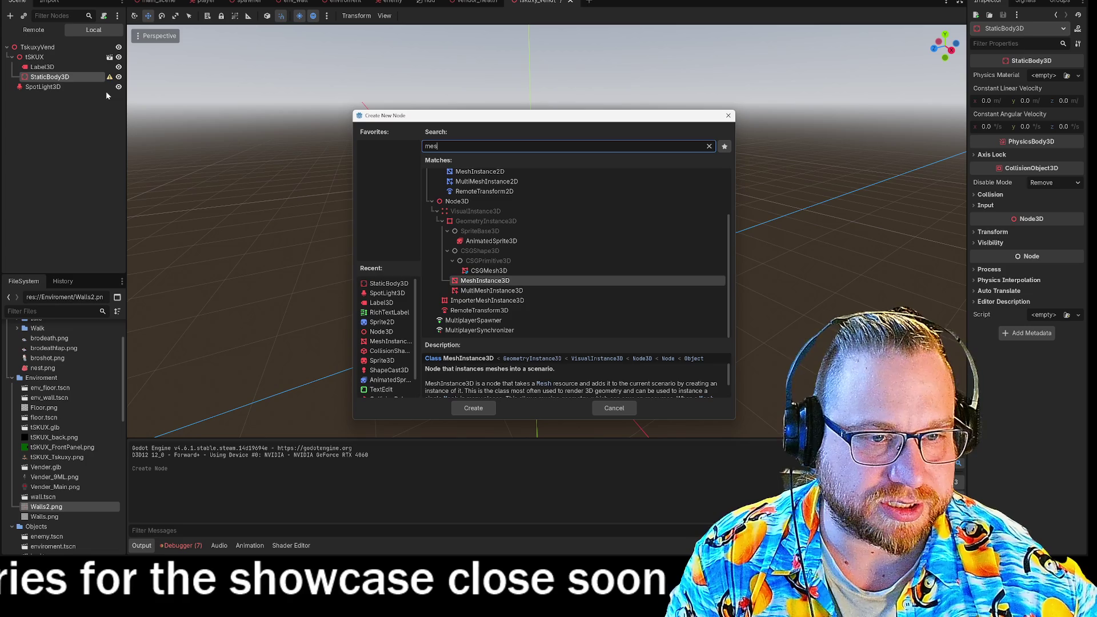
{"action": "key", "text": "BackSpace"}
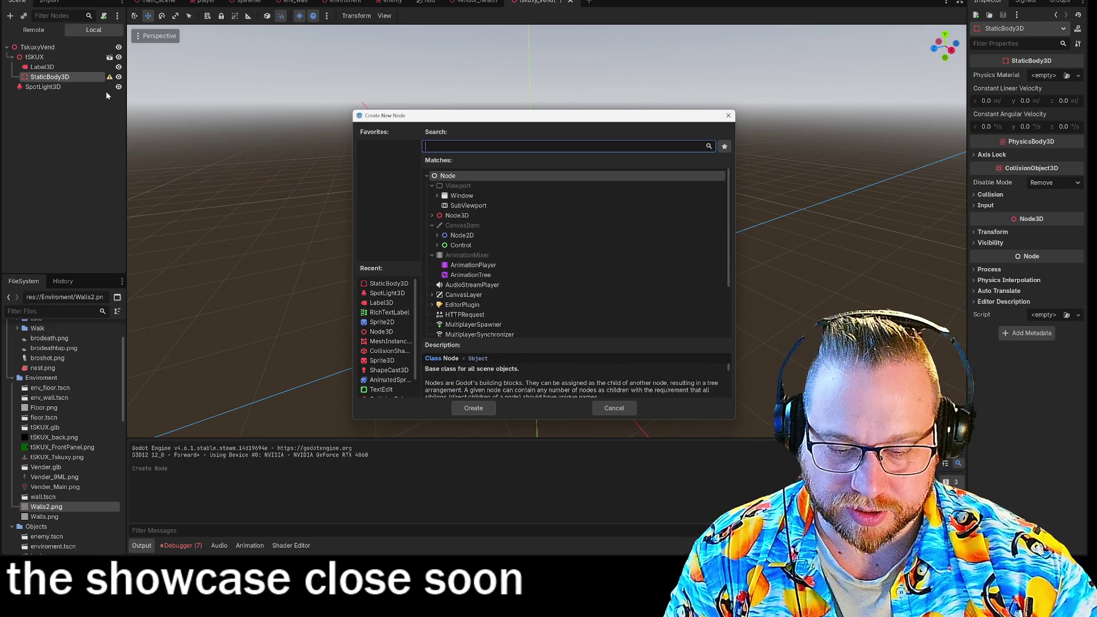
{"action": "type", "text": "coll"}
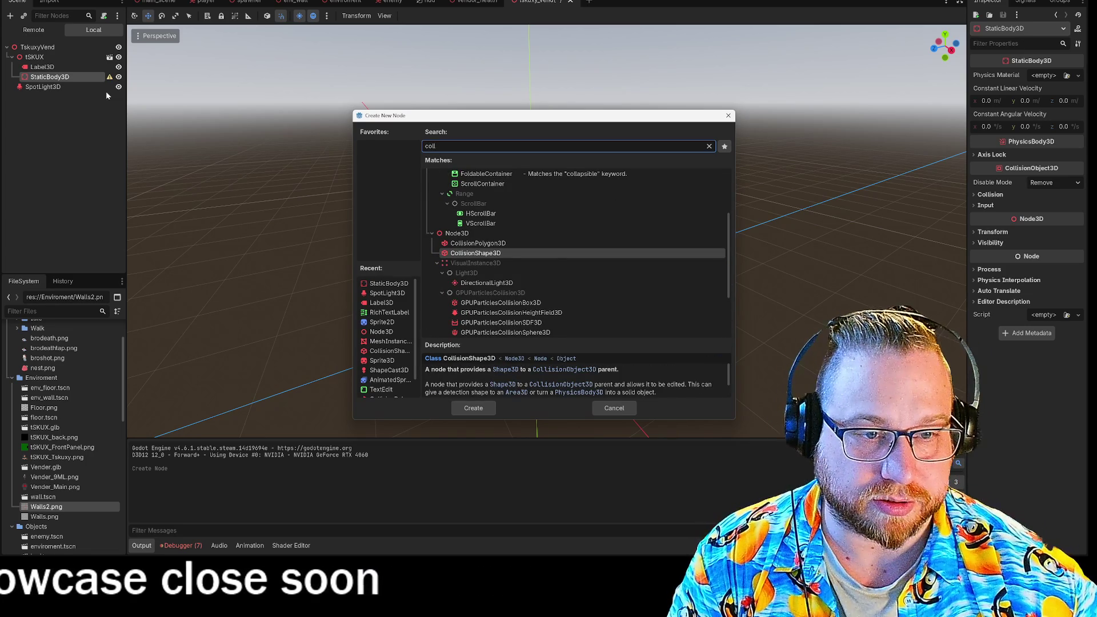
{"action": "key", "text": "Return"}
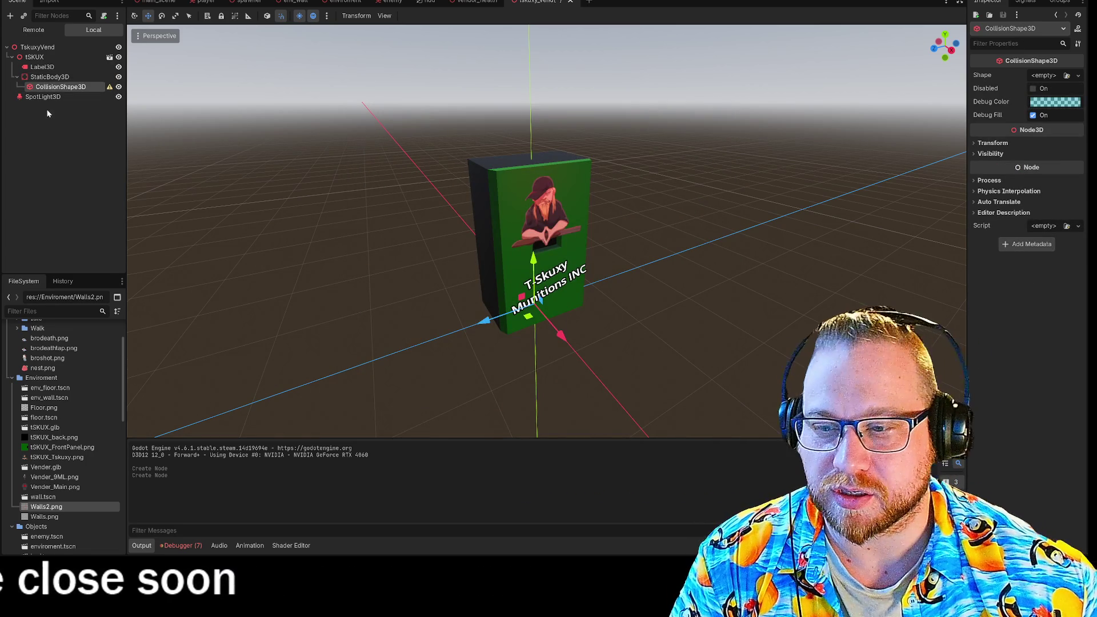
{"action": "left_click_drag", "start_coordinate": [384, 287], "coordinate": [518, 251]}
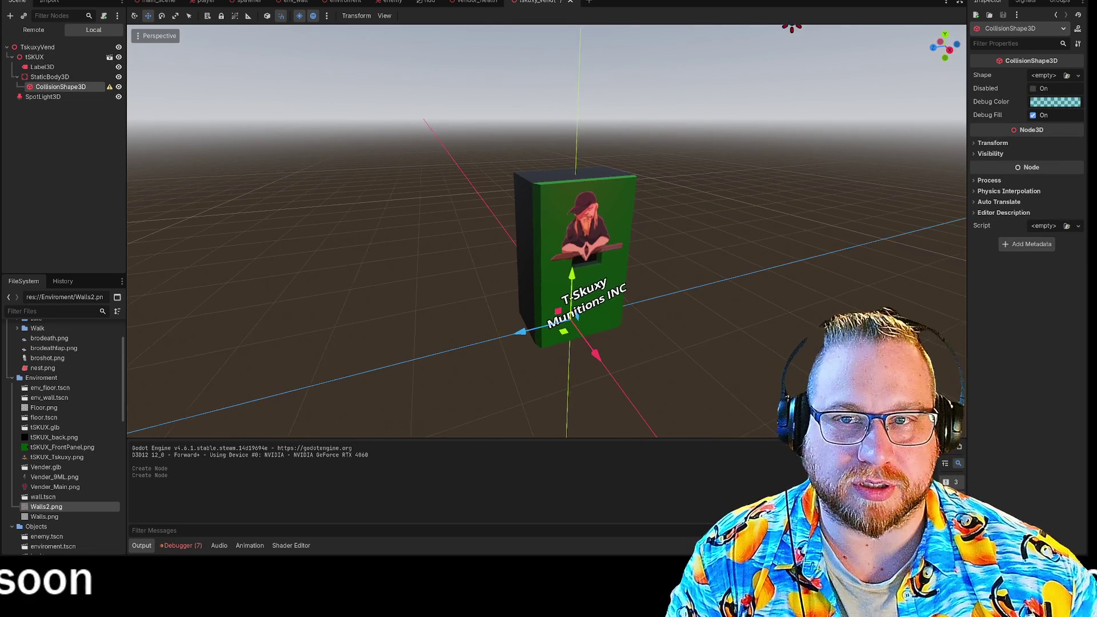
Assign a New BoxShape3D to the CollisionShape3D and view the machine side-on
{"action": "left_click", "coordinate": [1054, 76]}
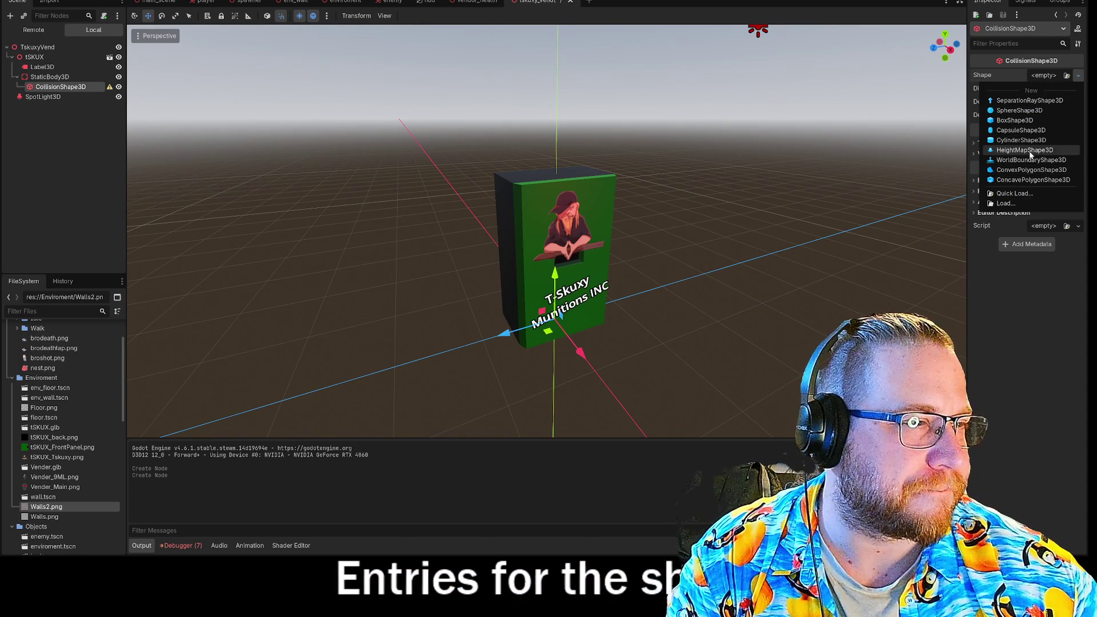
{"action": "left_click", "coordinate": [1015, 120]}
{"action": "mouse_move", "coordinate": [882, 208]}
{"action": "left_mouse_down"}
{"action": "mouse_move", "coordinate": [806, 178]}
{"action": "mouse_move", "coordinate": [747, 194]}
{"action": "mouse_move", "coordinate": [746, 233]}
{"action": "mouse_move", "coordinate": [851, 201]}
{"action": "left_mouse_up"}
{"action": "scroll", "coordinate": [590, 202], "scroll_direction": "up", "scroll_amount": 2}
{"action": "scroll", "coordinate": [598, 194], "scroll_direction": "up", "scroll_amount": 5}
{"action": "mouse_move", "coordinate": [599, 195]}
{"action": "left_mouse_down"}
{"action": "mouse_move", "coordinate": [630, 219]}
{"action": "mouse_move", "coordinate": [639, 259]}
{"action": "mouse_move", "coordinate": [603, 195]}
{"action": "mouse_move", "coordinate": [667, 192]}
{"action": "mouse_move", "coordinate": [669, 147]}
{"action": "mouse_move", "coordinate": [684, 198]}
{"action": "left_mouse_up"}
{"action": "scroll", "coordinate": [683, 198], "scroll_direction": "down", "scroll_amount": 3}
{"action": "left_click_drag", "start_coordinate": [694, 242], "coordinate": [701, 243]}
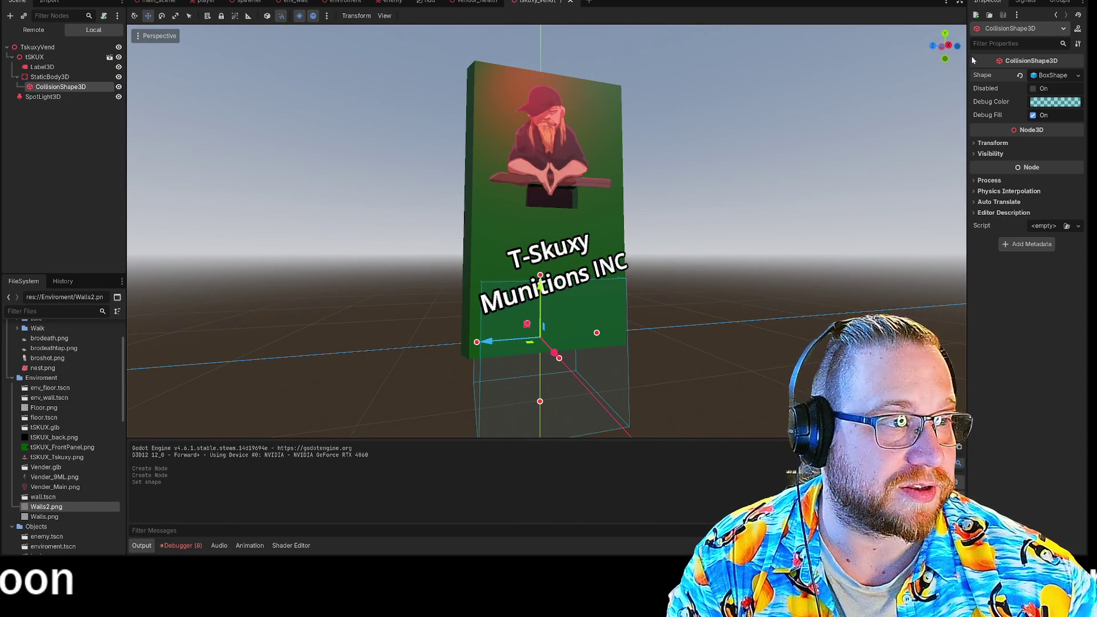
{"action": "left_click", "coordinate": [949, 44]}
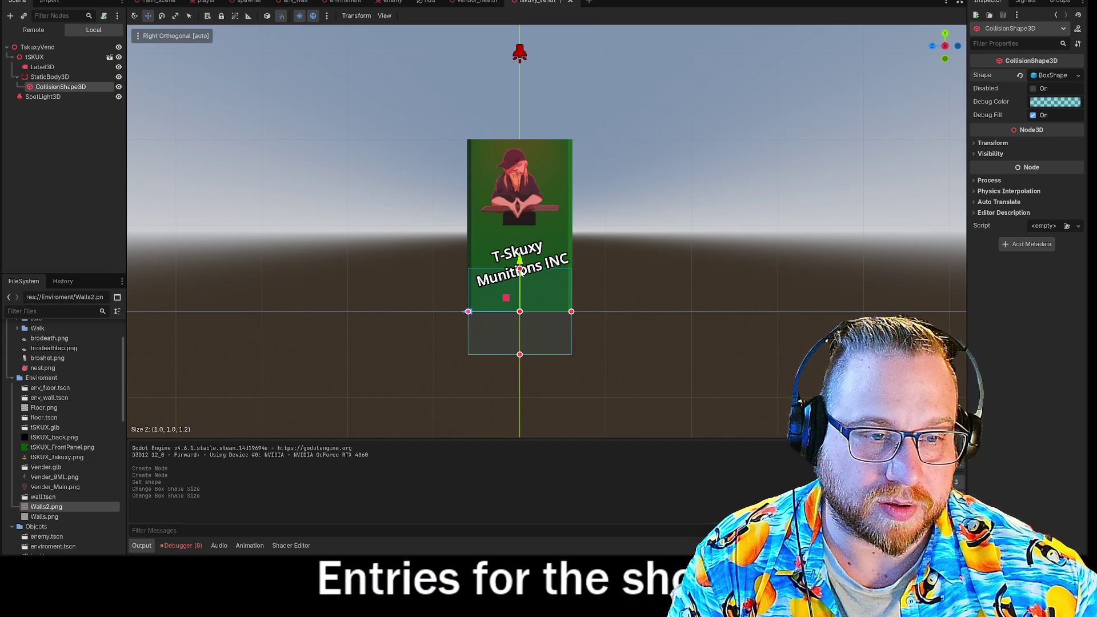
In the Right view, stretch the box's top and bottom to the machine's height
{"action": "left_click_drag", "start_coordinate": [520, 268], "coordinate": [519, 139]}
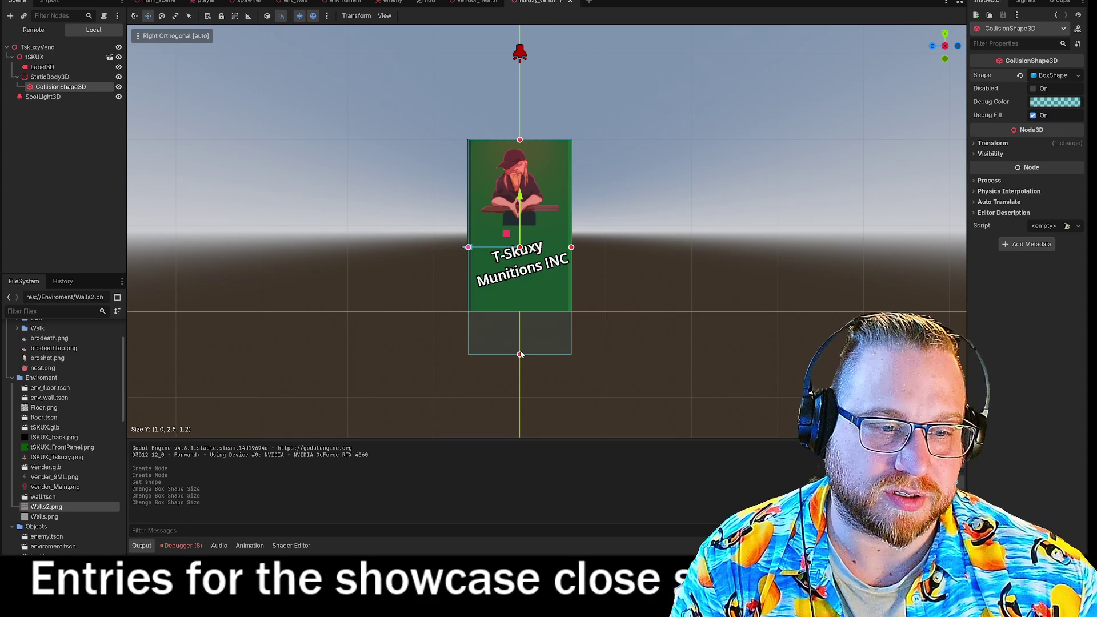
{"action": "left_click_drag", "start_coordinate": [520, 355], "coordinate": [519, 311]}
{"action": "left_click", "coordinate": [640, 268]}
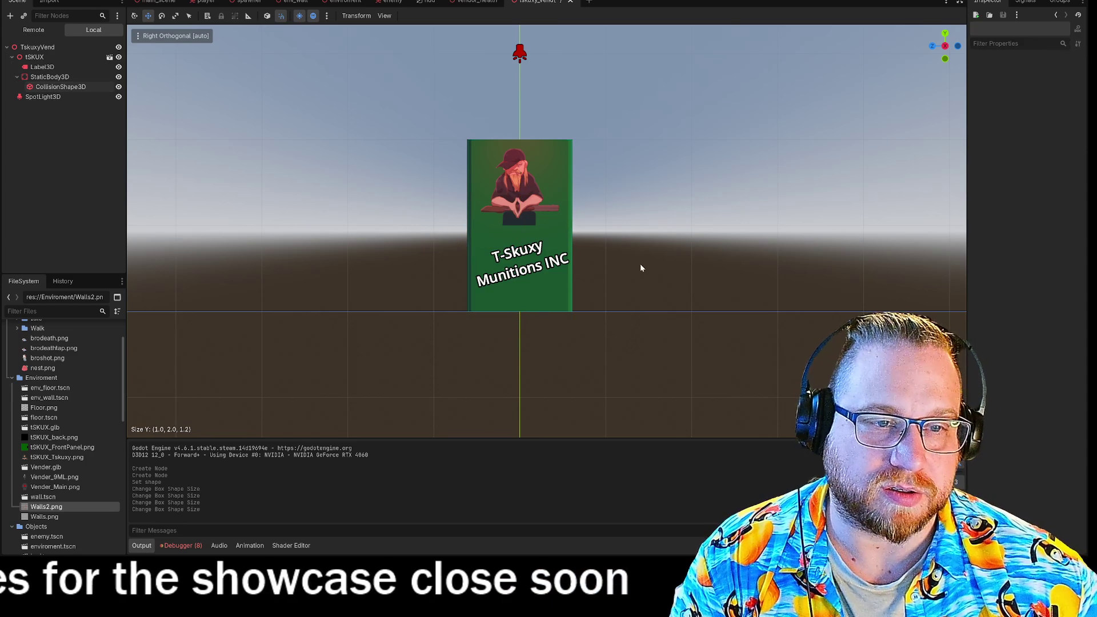
{"action": "left_click_drag", "start_coordinate": [718, 257], "coordinate": [597, 307]}
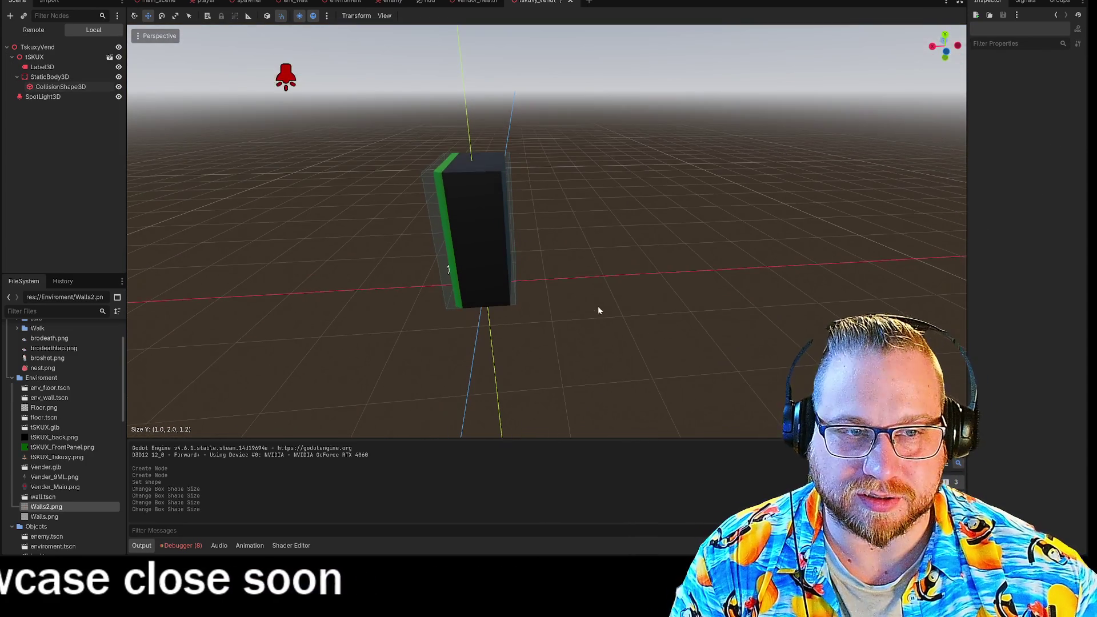
{"action": "key", "text": "ctrl+KP_1"}
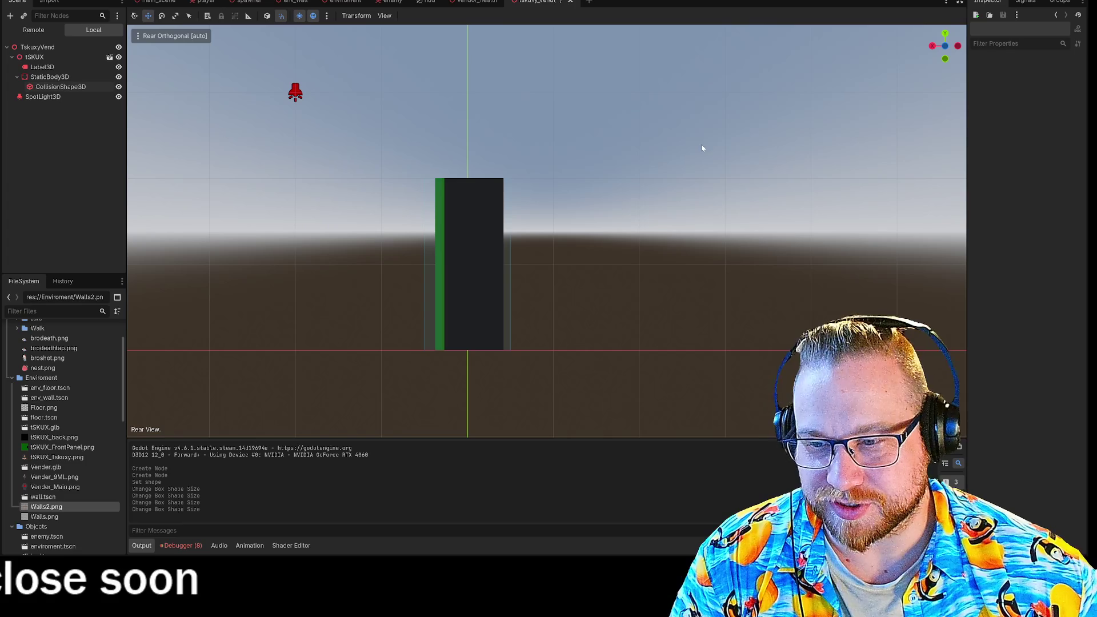
In the Rear view, narrow the box to the machine's width and inspect the fit all around
{"action": "left_click", "coordinate": [424, 264]}
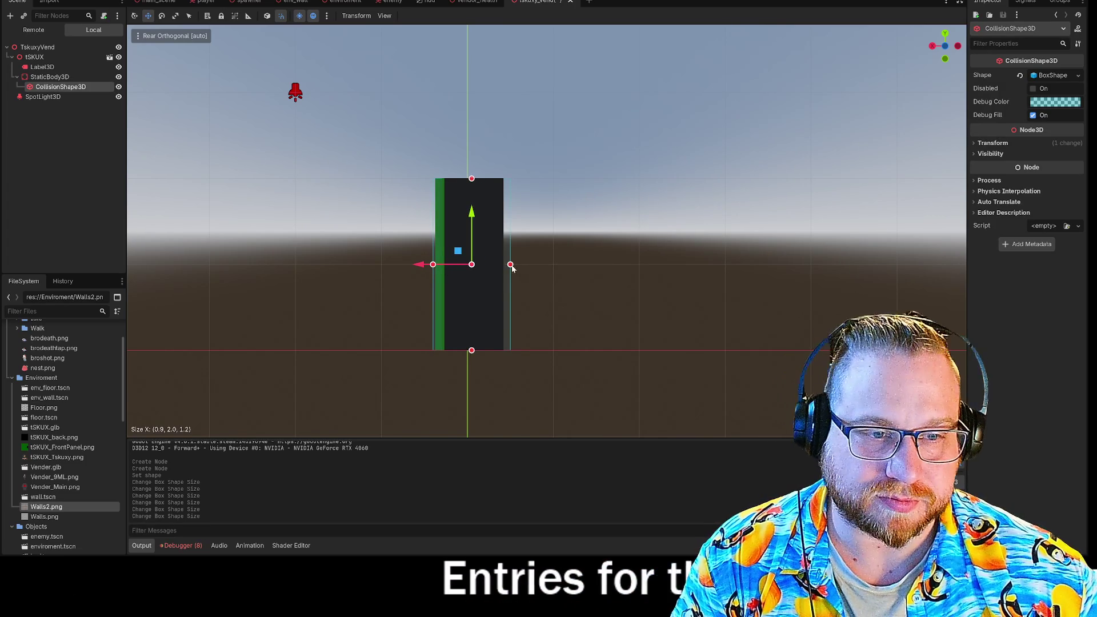
{"action": "mouse_move", "coordinate": [502, 267]}
{"action": "left_mouse_down"}
{"action": "mouse_move", "coordinate": [560, 236]}
{"action": "mouse_move", "coordinate": [600, 283]}
{"action": "left_mouse_up"}
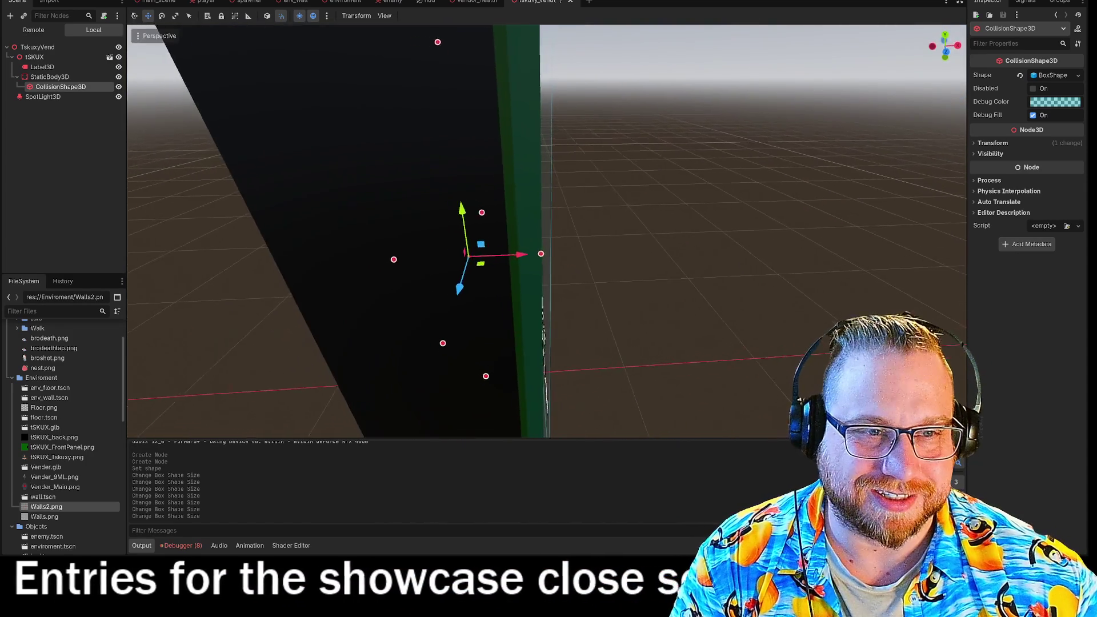
{"action": "mouse_move", "coordinate": [549, 257]}
{"action": "left_mouse_down"}
{"action": "mouse_move", "coordinate": [514, 275]}
{"action": "mouse_move", "coordinate": [531, 215]}
{"action": "left_mouse_up"}
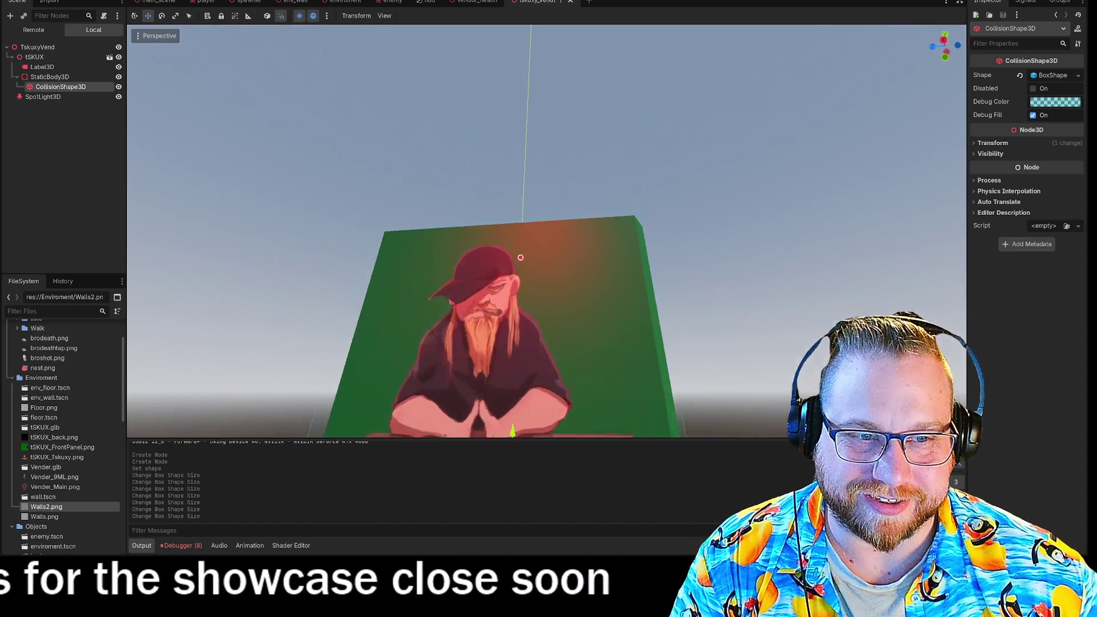
{"action": "scroll", "coordinate": [547, 232], "scroll_direction": "down", "scroll_amount": 5}
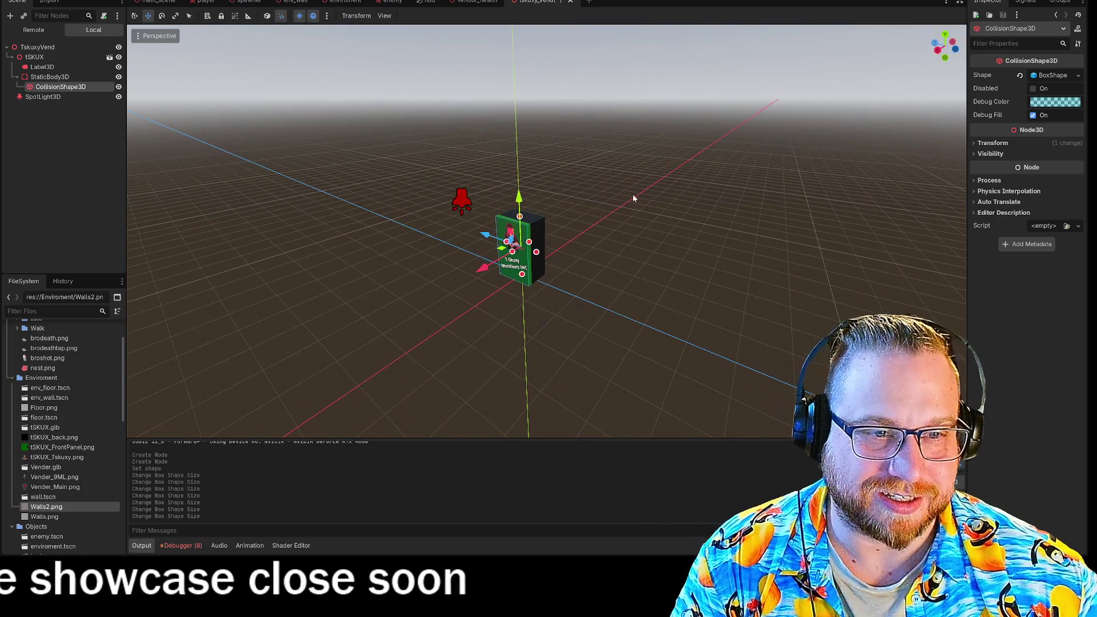
{"action": "left_click_drag", "start_coordinate": [906, 18], "coordinate": [98, 268]}
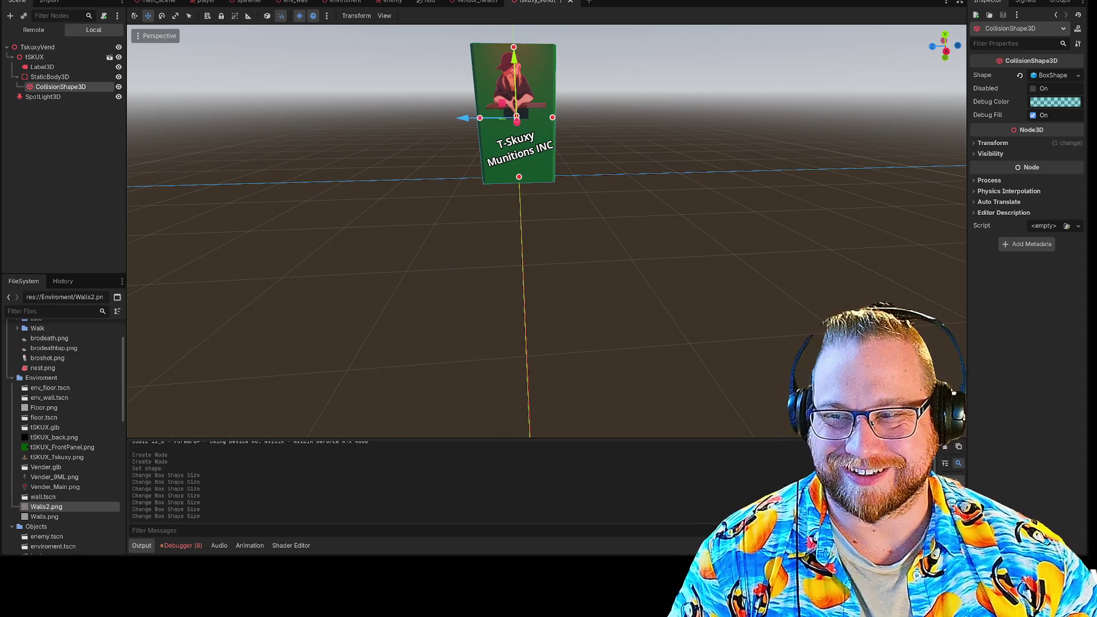
{"action": "left_click_drag", "start_coordinate": [707, 163], "coordinate": [522, 185]}
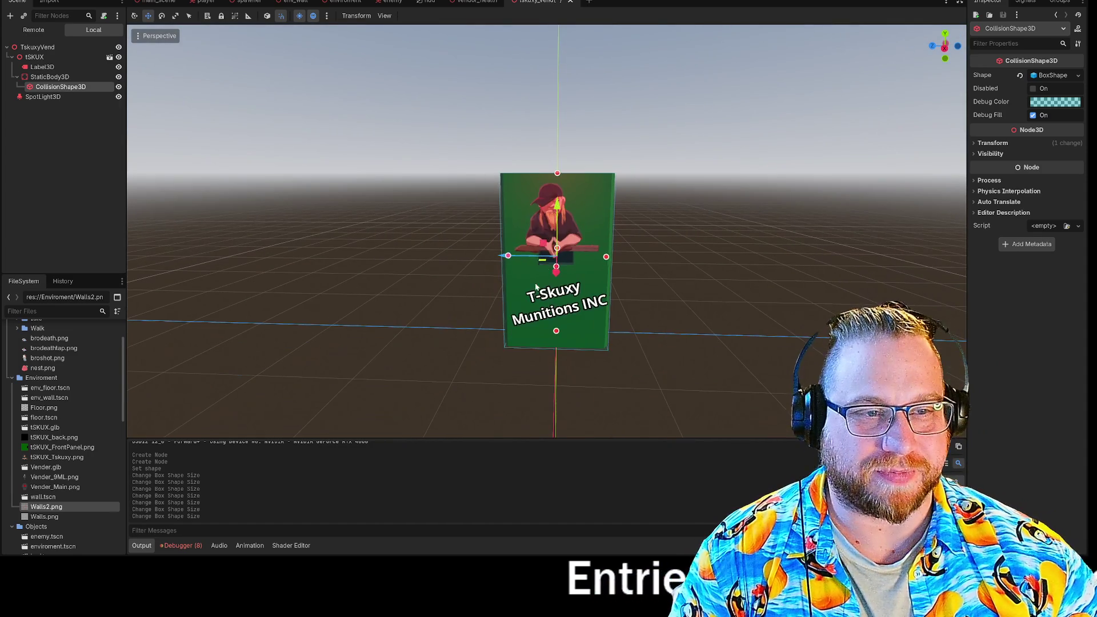
{"action": "left_click", "coordinate": [521, 187]}
{"action": "scroll", "coordinate": [521, 186], "scroll_direction": "down", "scroll_amount": 3}
{"action": "left_click_drag", "start_coordinate": [521, 186], "coordinate": [536, 247]}
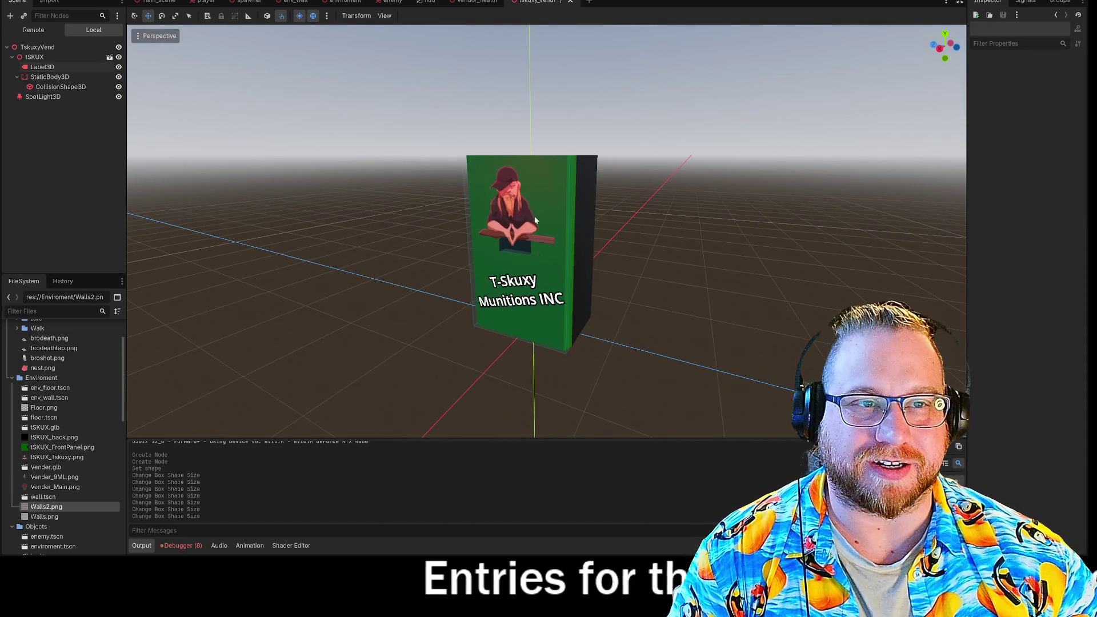
Save the tskuxy_vend scene from its tab's context menu
{"action": "right_click", "coordinate": [538, 4]}
{"action": "left_click", "coordinate": [568, 21]}
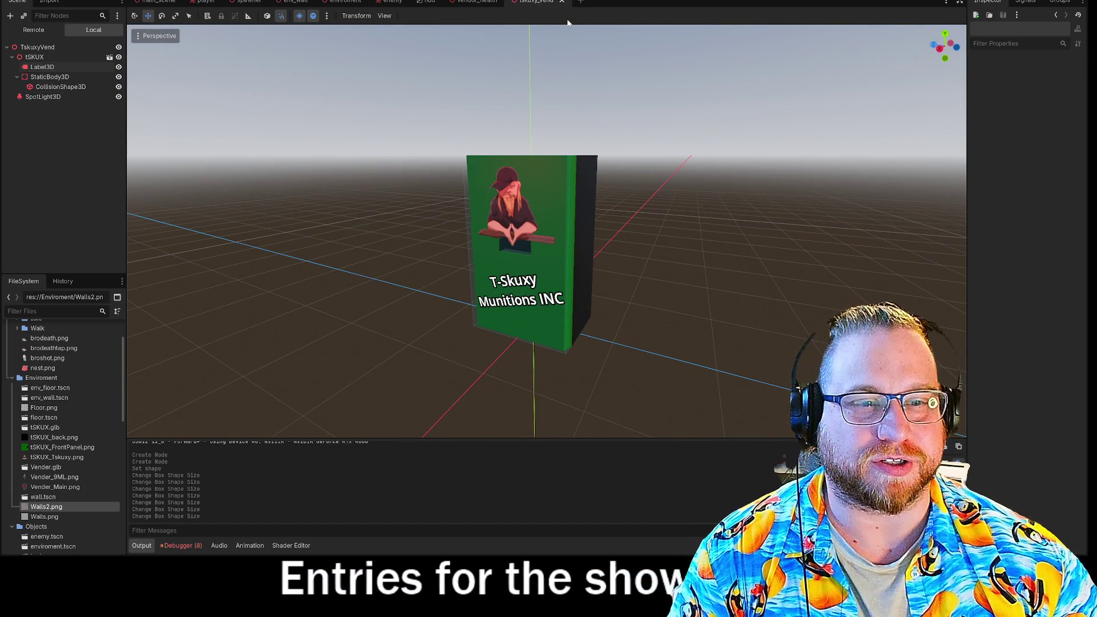